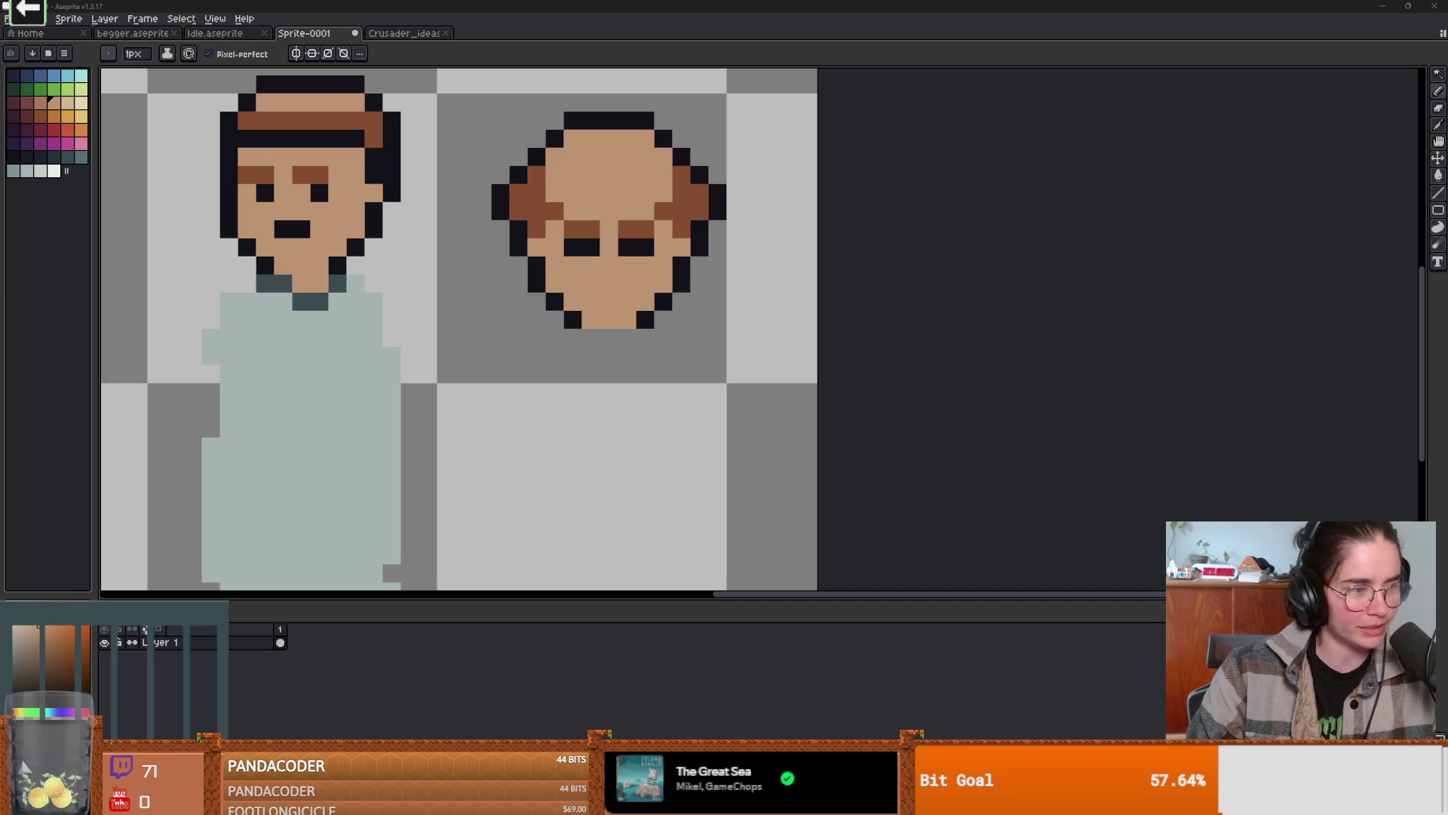
- Lift the bald head about two pixels so it lines up with the beggar's head
scroll(375, 336, up, 1)
scroll(645, 309, down, 1)
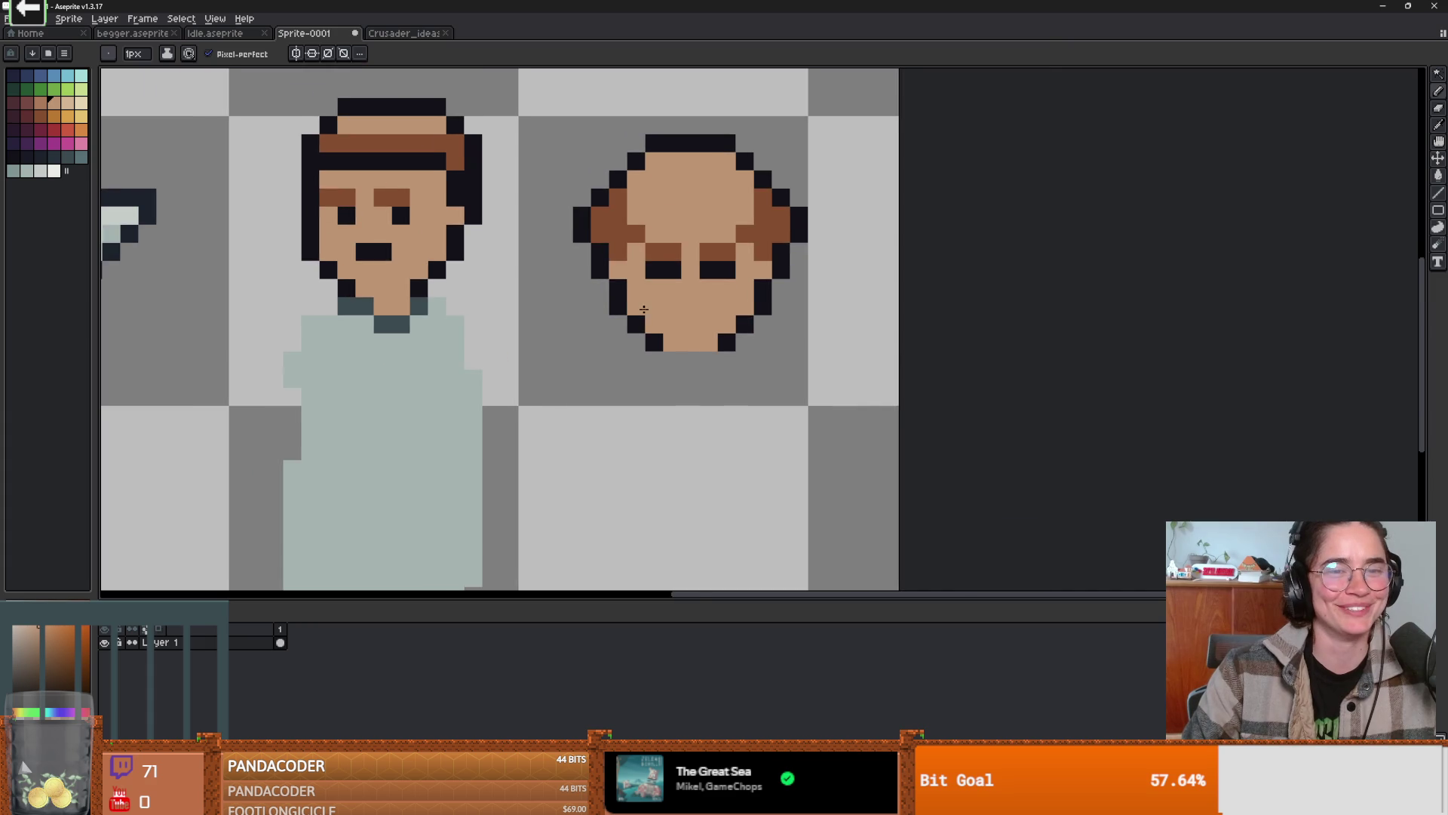
scroll(528, 324, right, 2)
scroll(430, 332, down, 2)
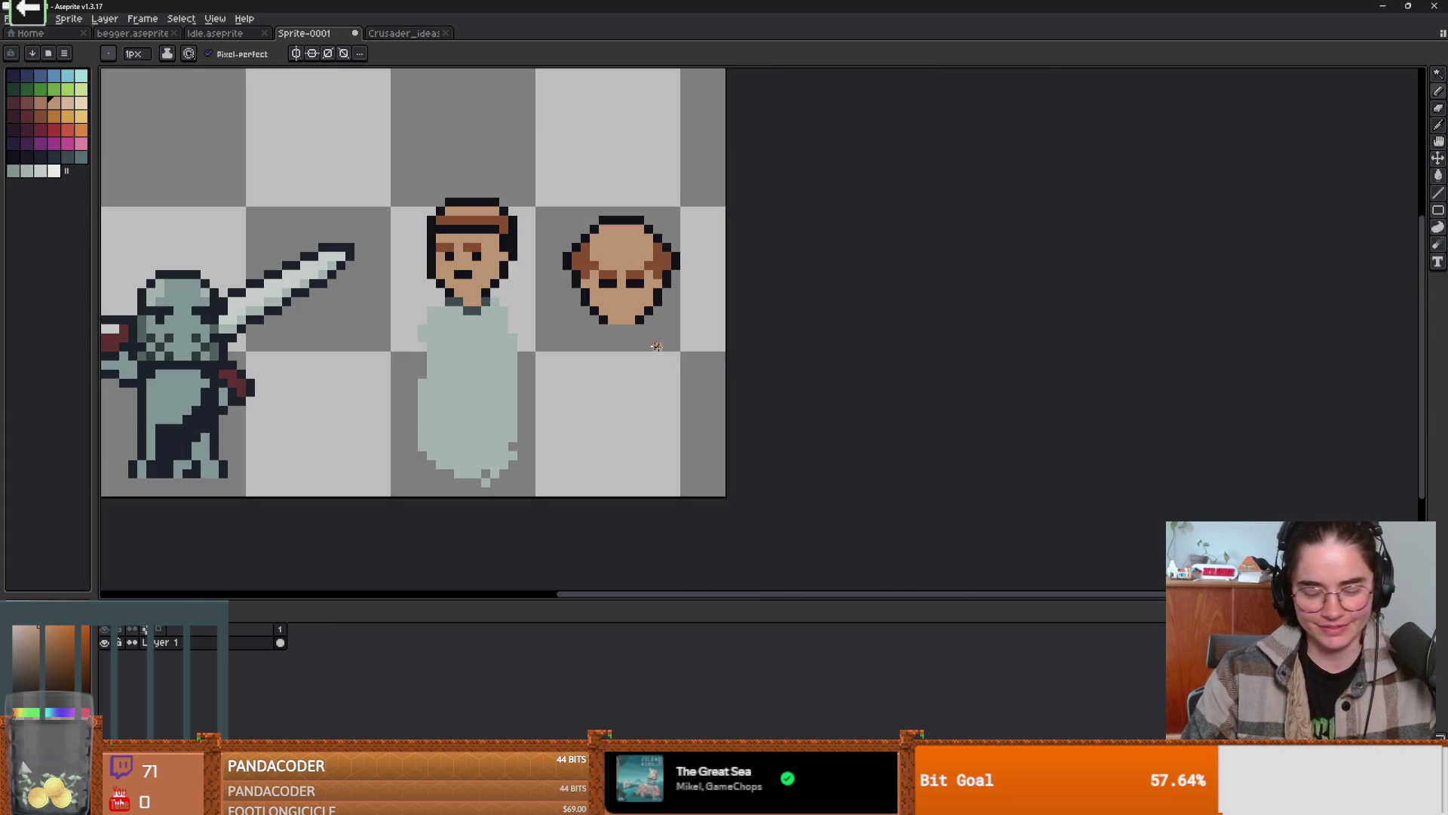
key(m)
mouse_move(558, 200)
mouse_down()
mouse_move(717, 370)
mouse_move(647, 296)
mouse_move(668, 277)
mouse_up()
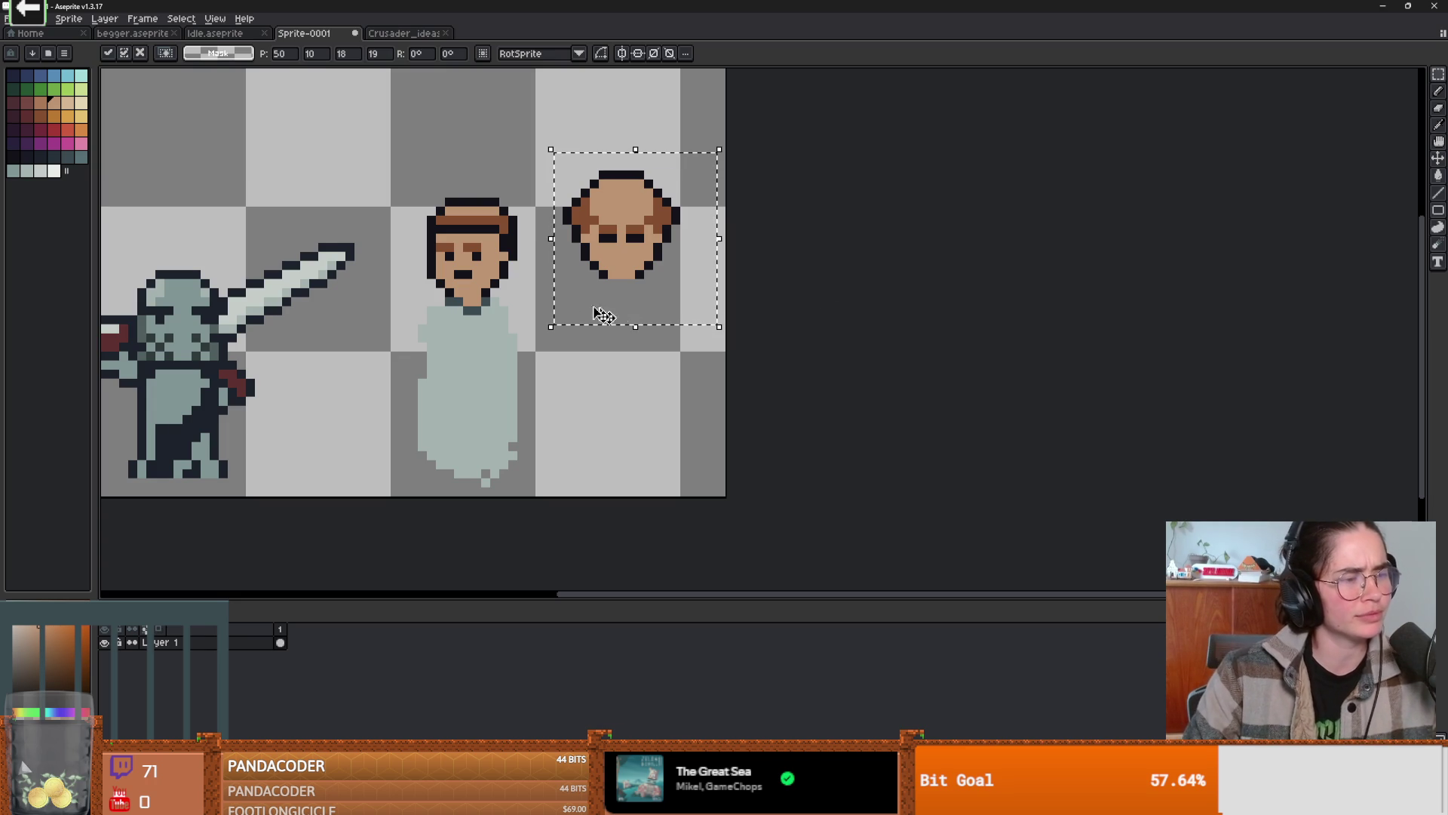
mouse_move(638, 273)
mouse_down()
mouse_move(639, 251)
mouse_move(640, 283)
mouse_up()
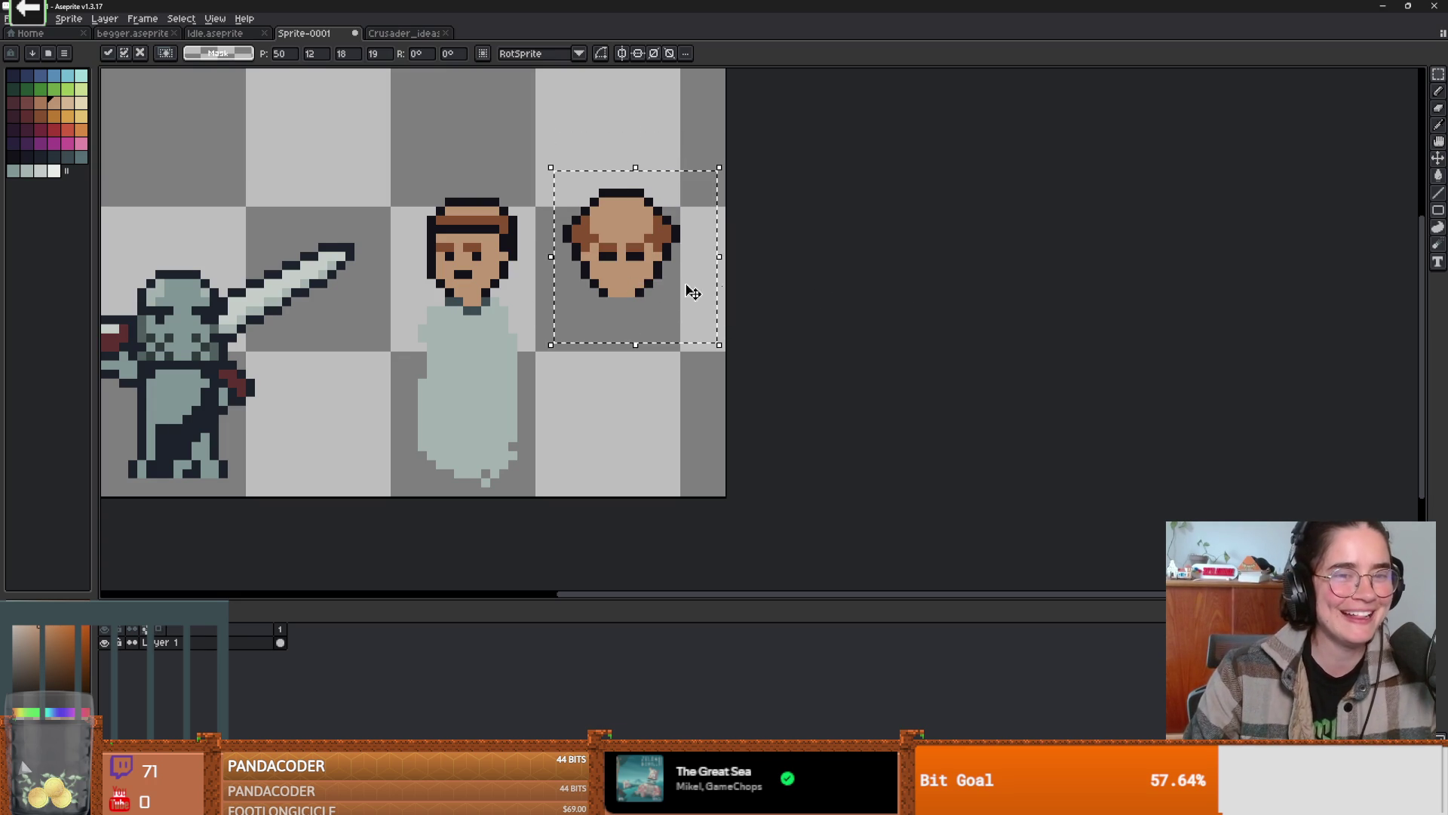
click(566, 428)
scroll(566, 422, up, 1)
scroll(566, 423, down, 1)
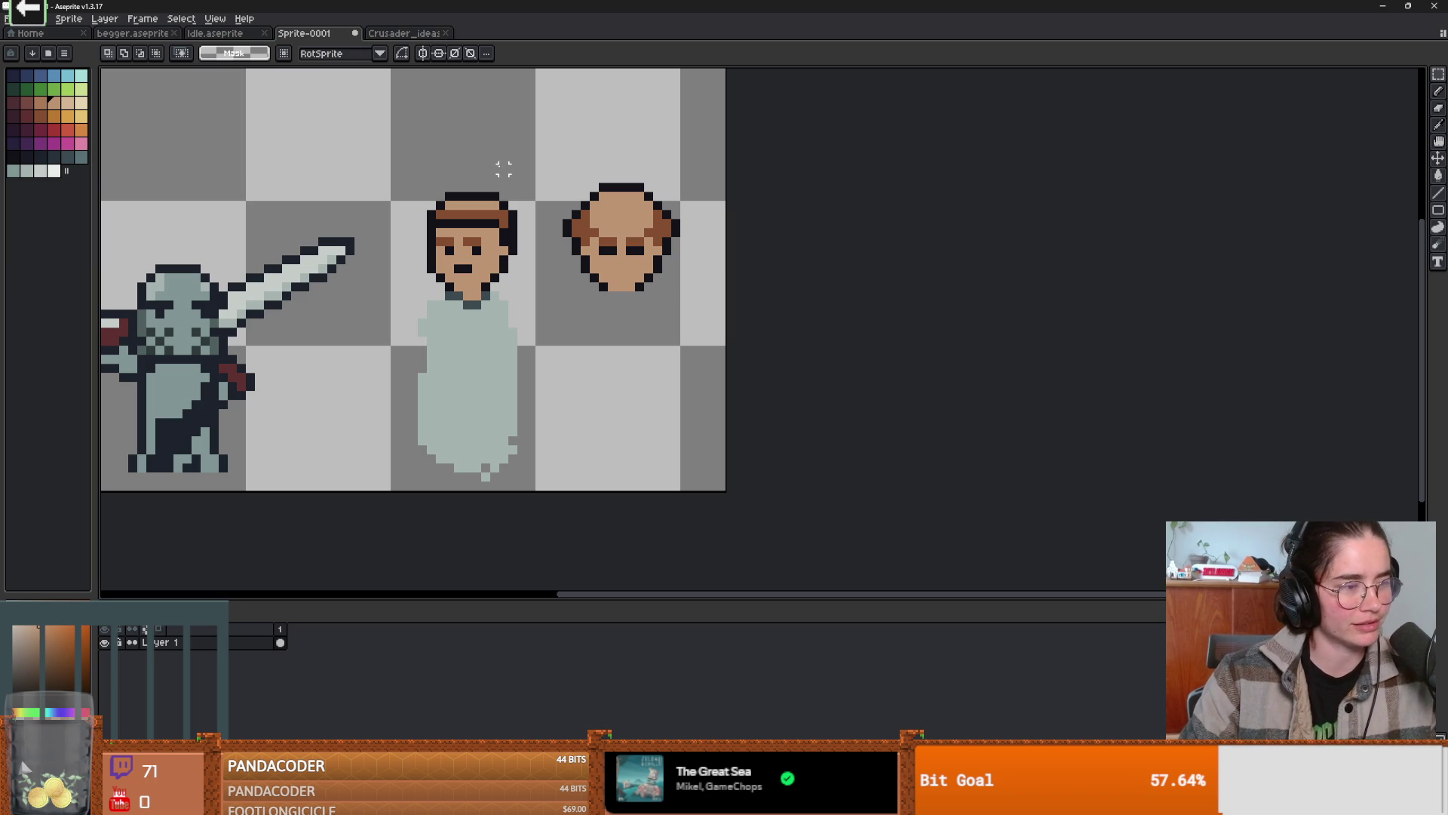
mouse_move(465, 801)
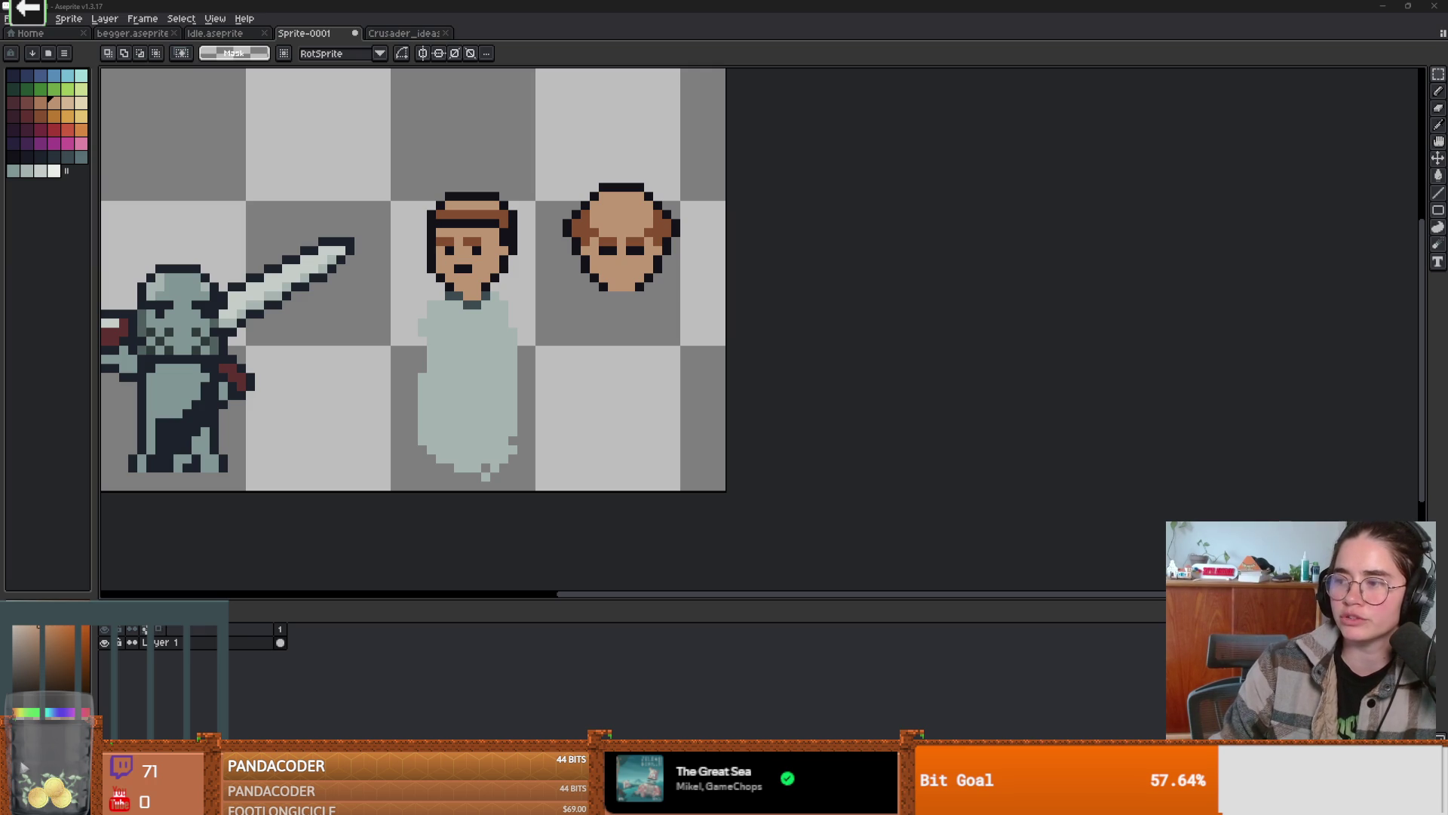
- Switch to Firefox and put the Guardian bubble-device article into Reader View
drag(573, 6, 574, 4)
key(alt+Tab)
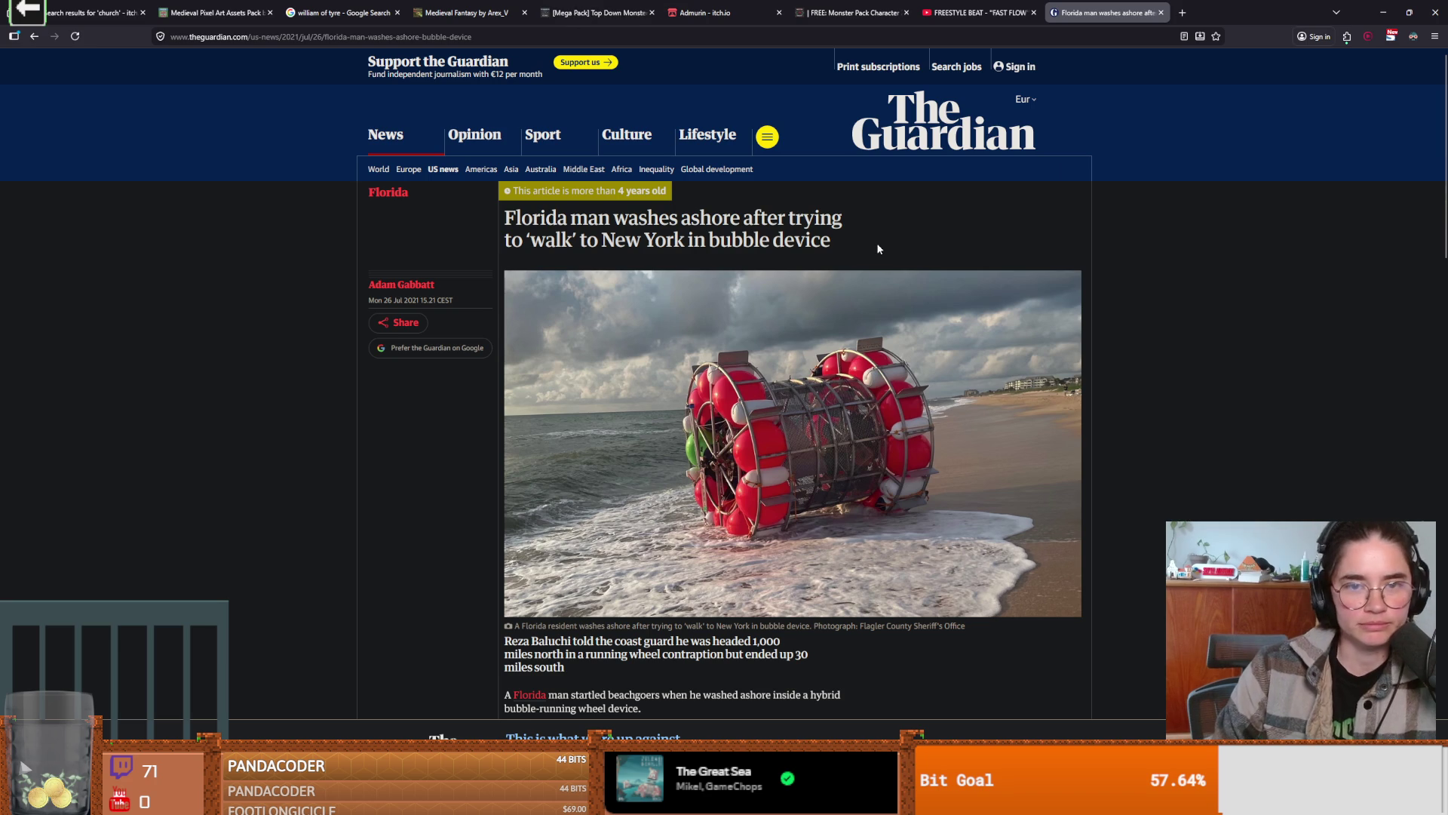
click(1199, 36)
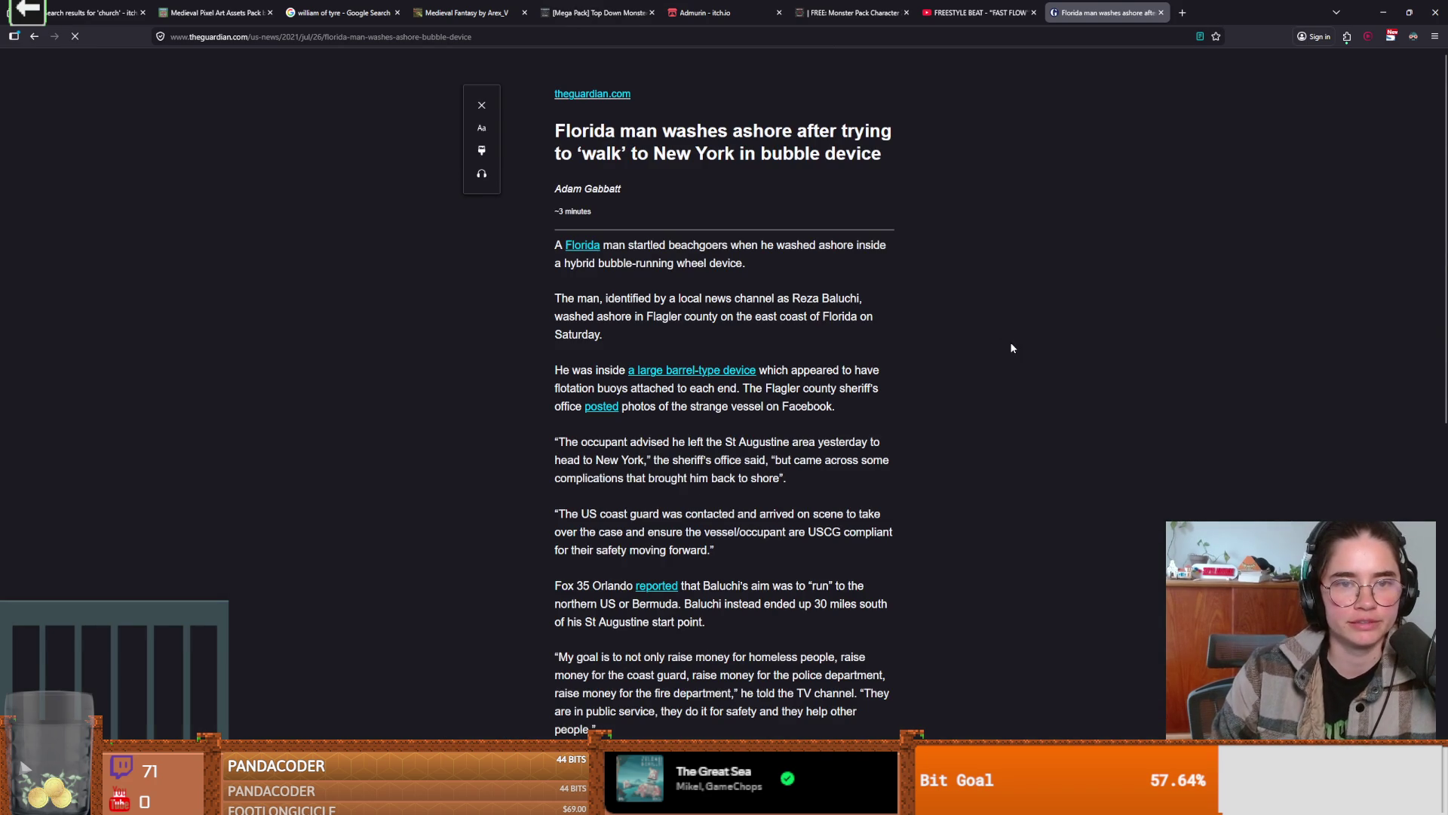
- Scroll through the article about the Florida man in the bubble-running wheel
scroll(970, 345, down, 7)
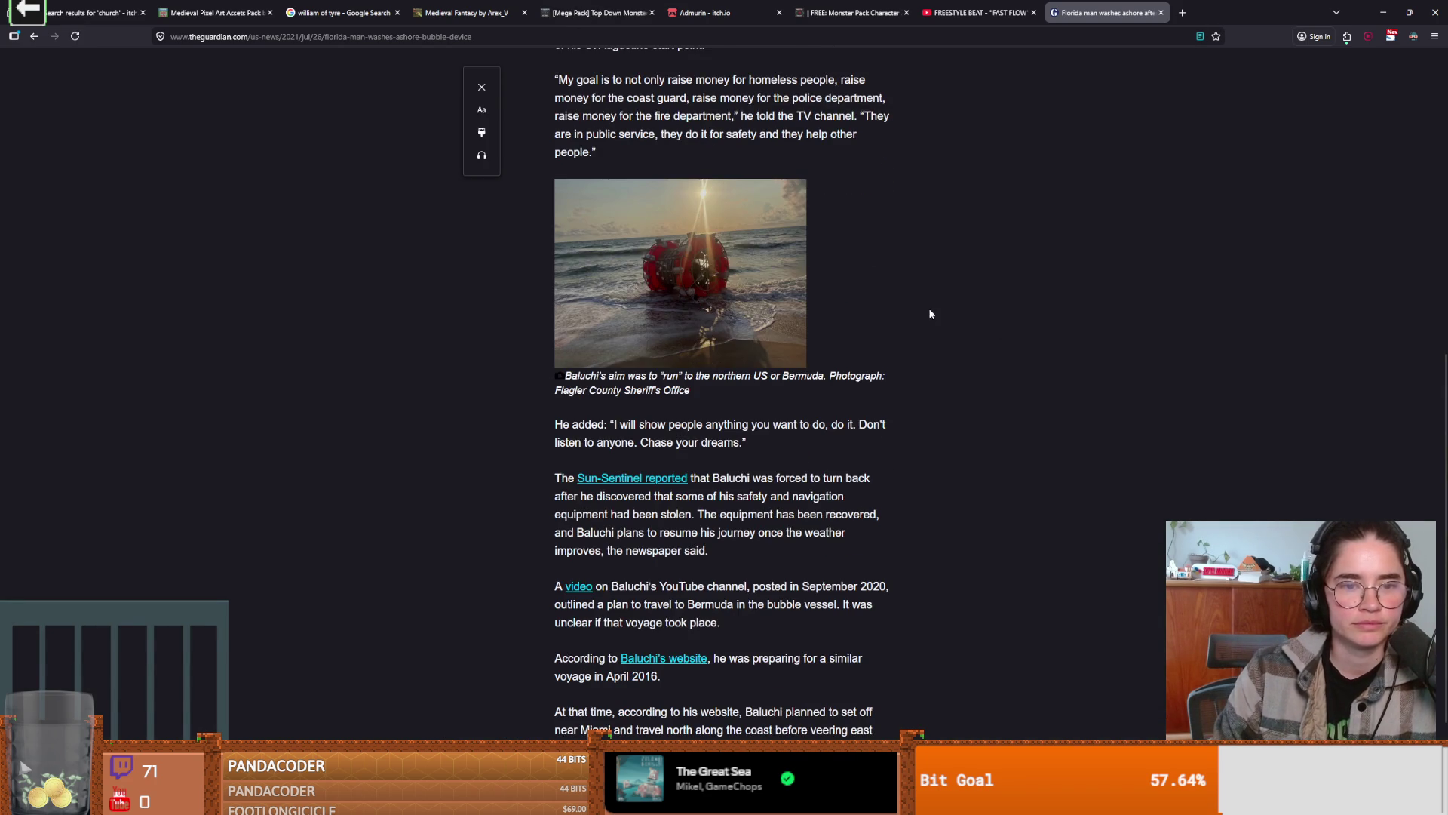
scroll(942, 320, up, 6)
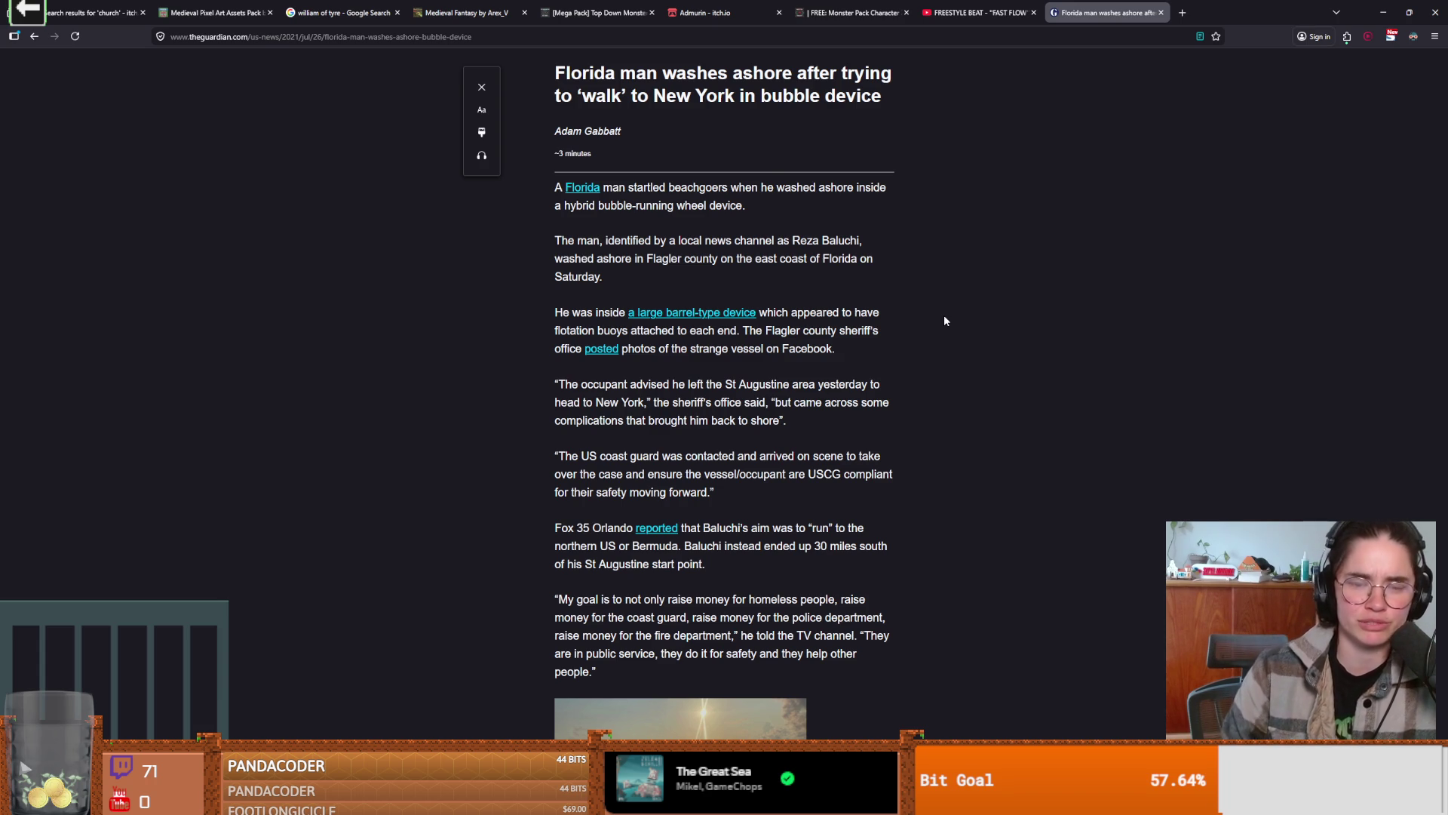
scroll(943, 332, down, 4)
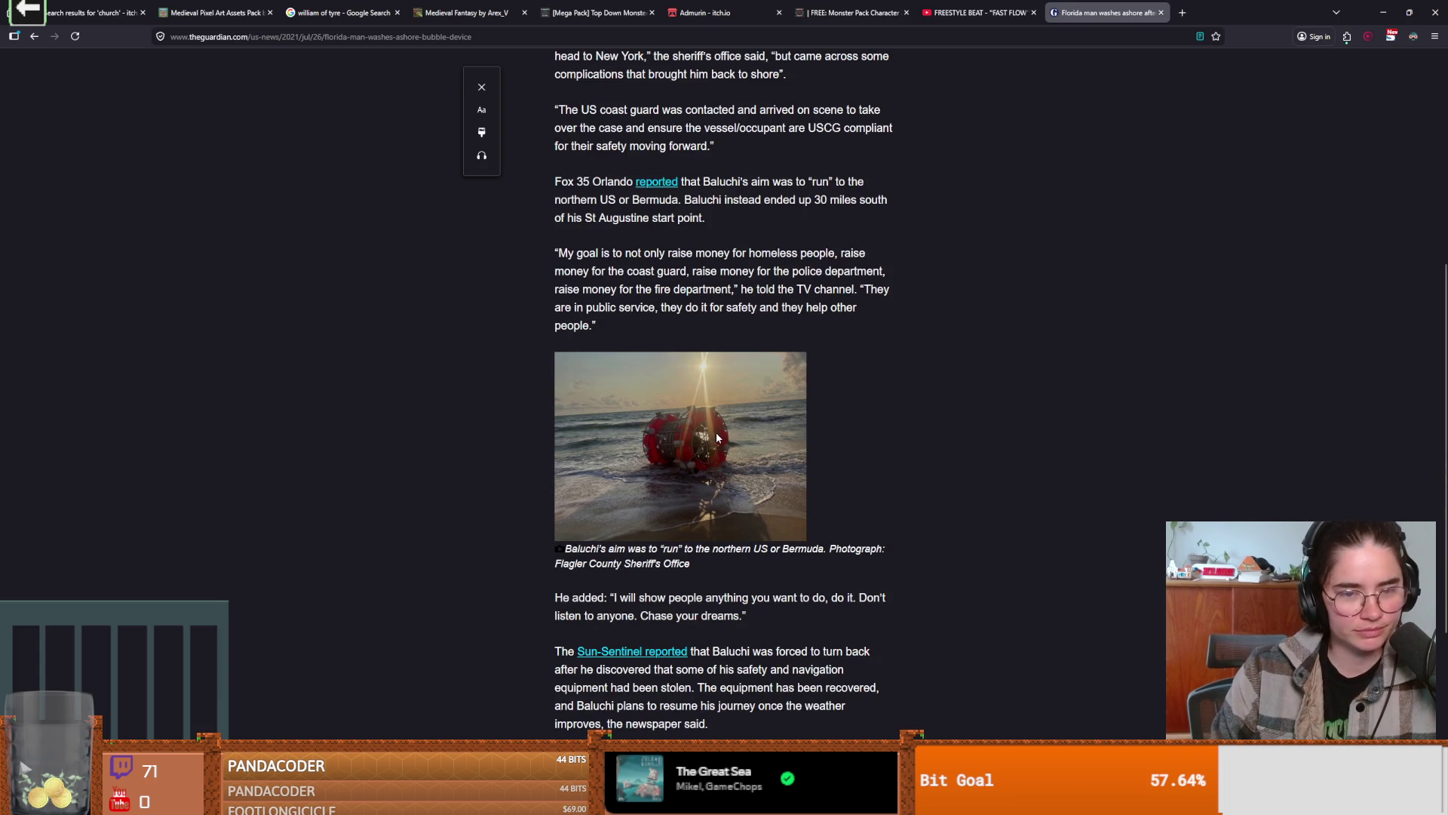
scroll(686, 441, up, 3)
scroll(688, 431, down, 4)
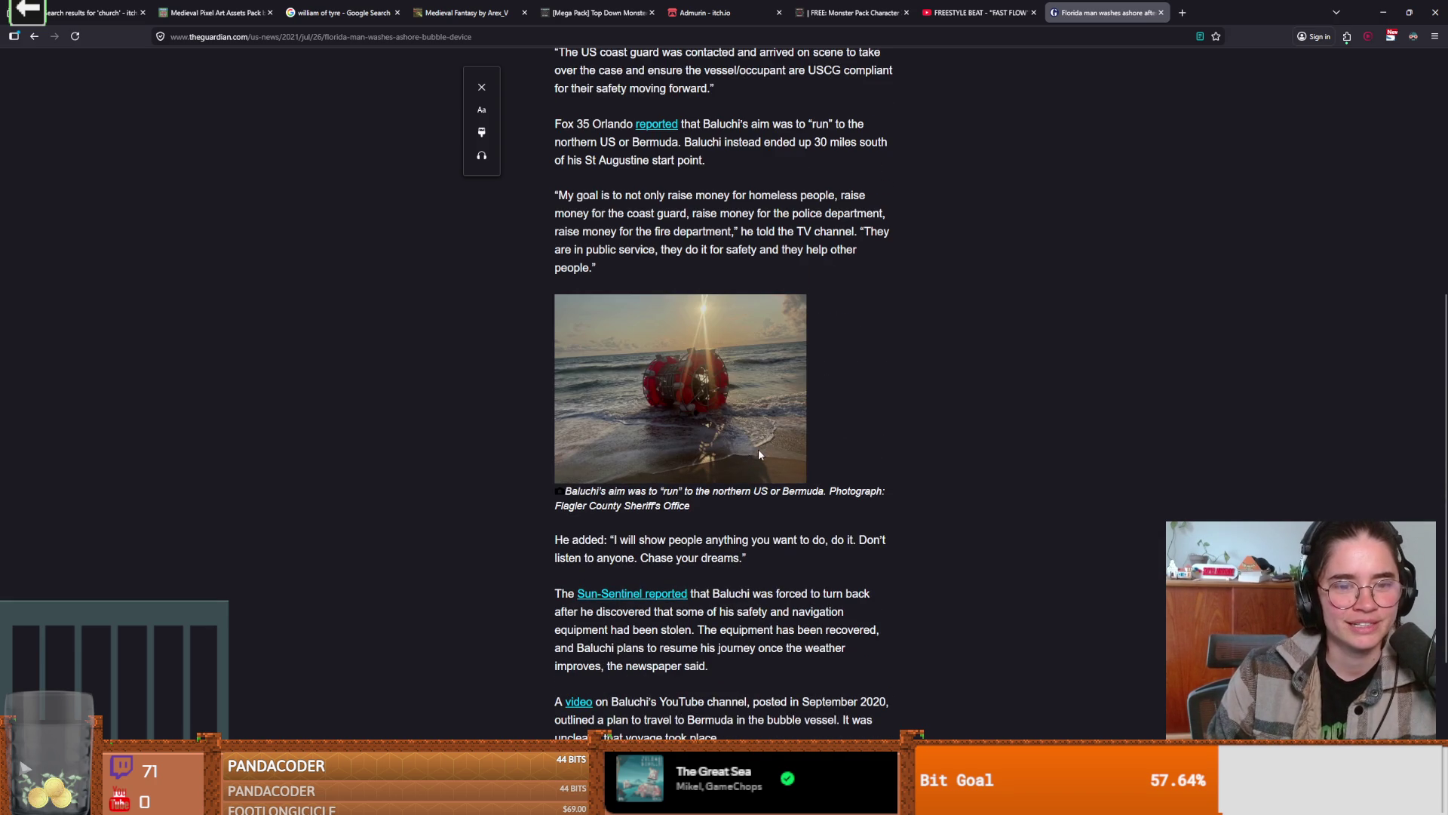
scroll(760, 441, up, 2)
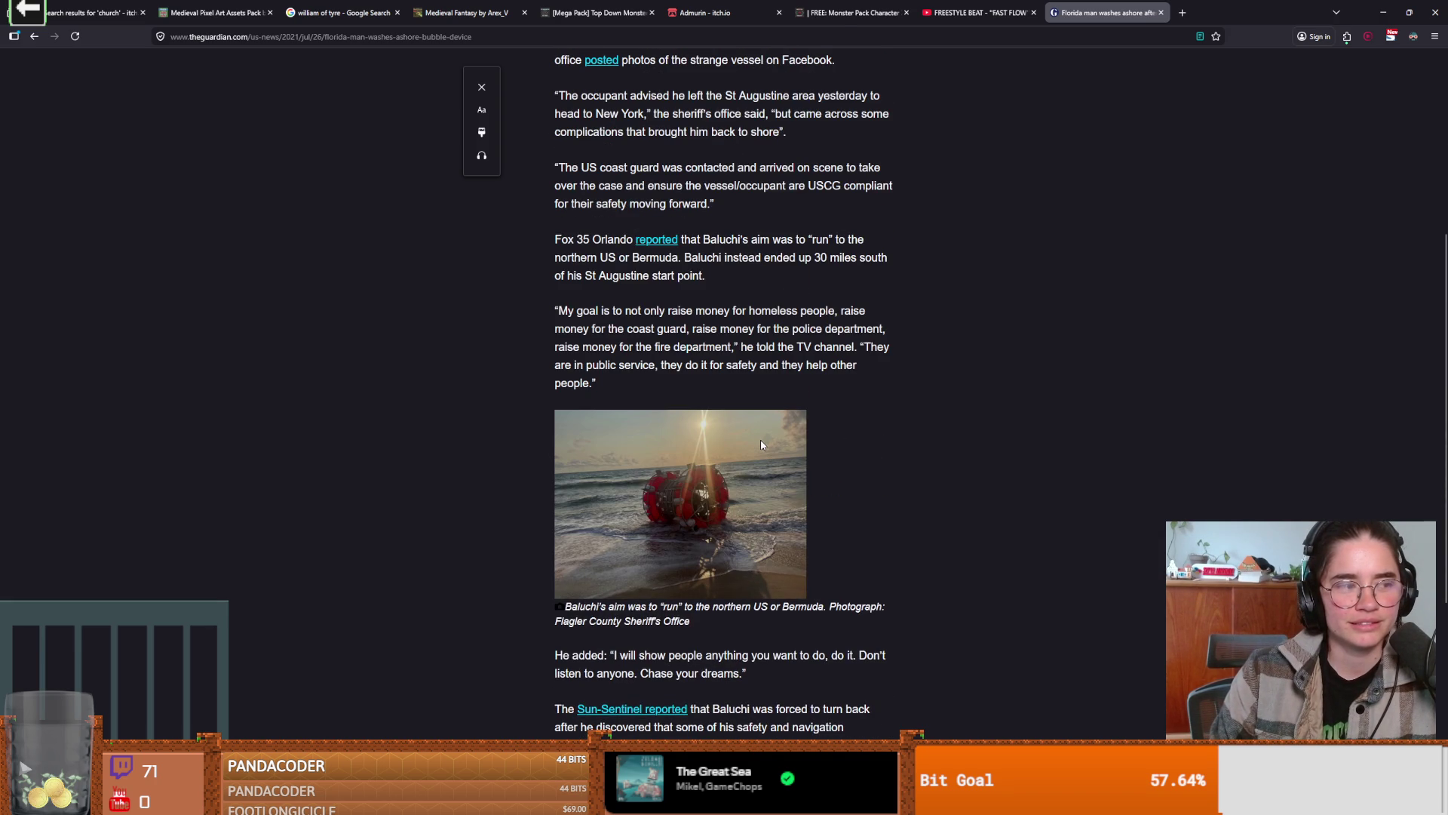
scroll(760, 442, up, 5)
scroll(760, 442, down, 4)
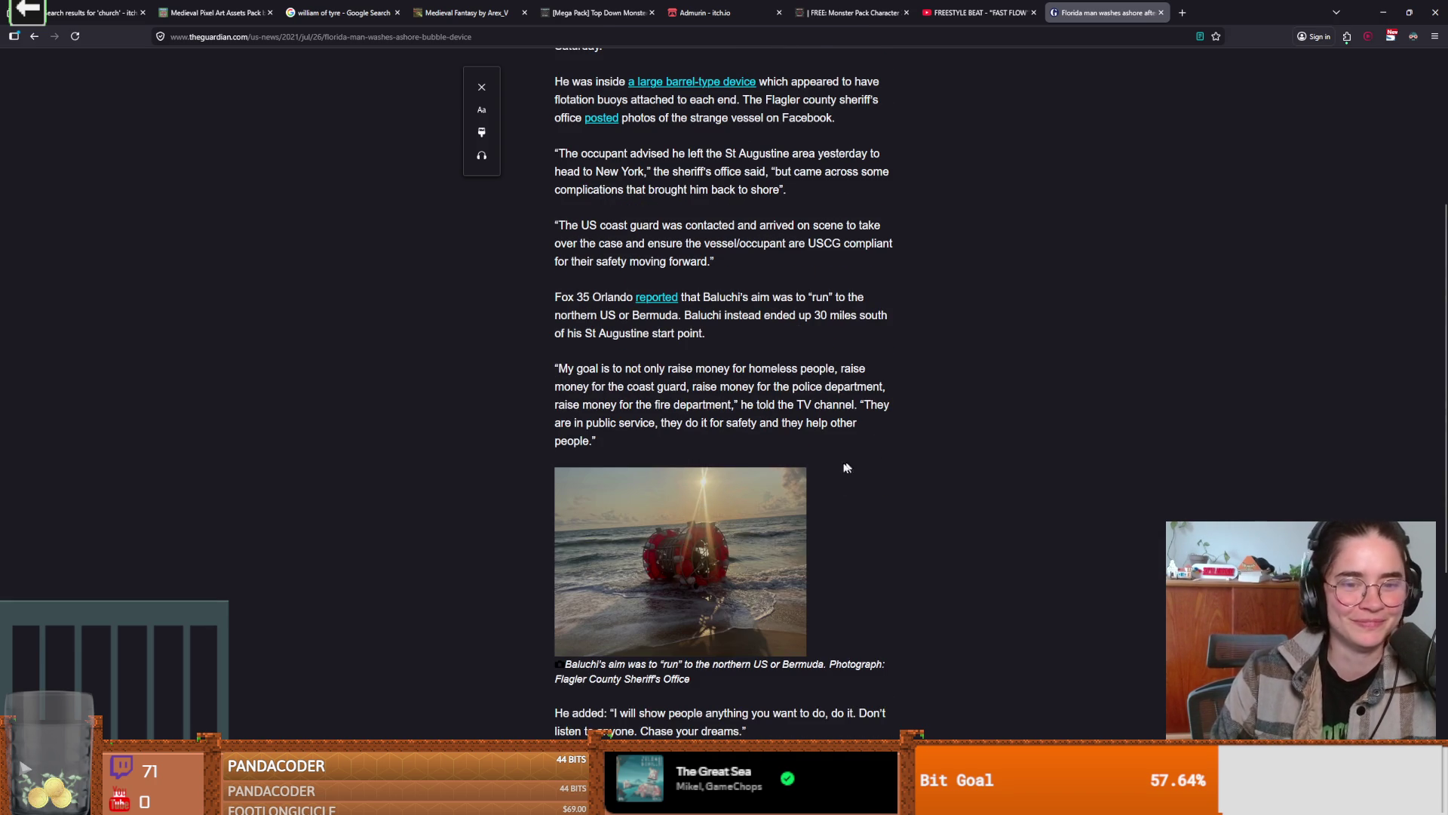
scroll(727, 445, up, 6)
scroll(835, 383, down, 2)
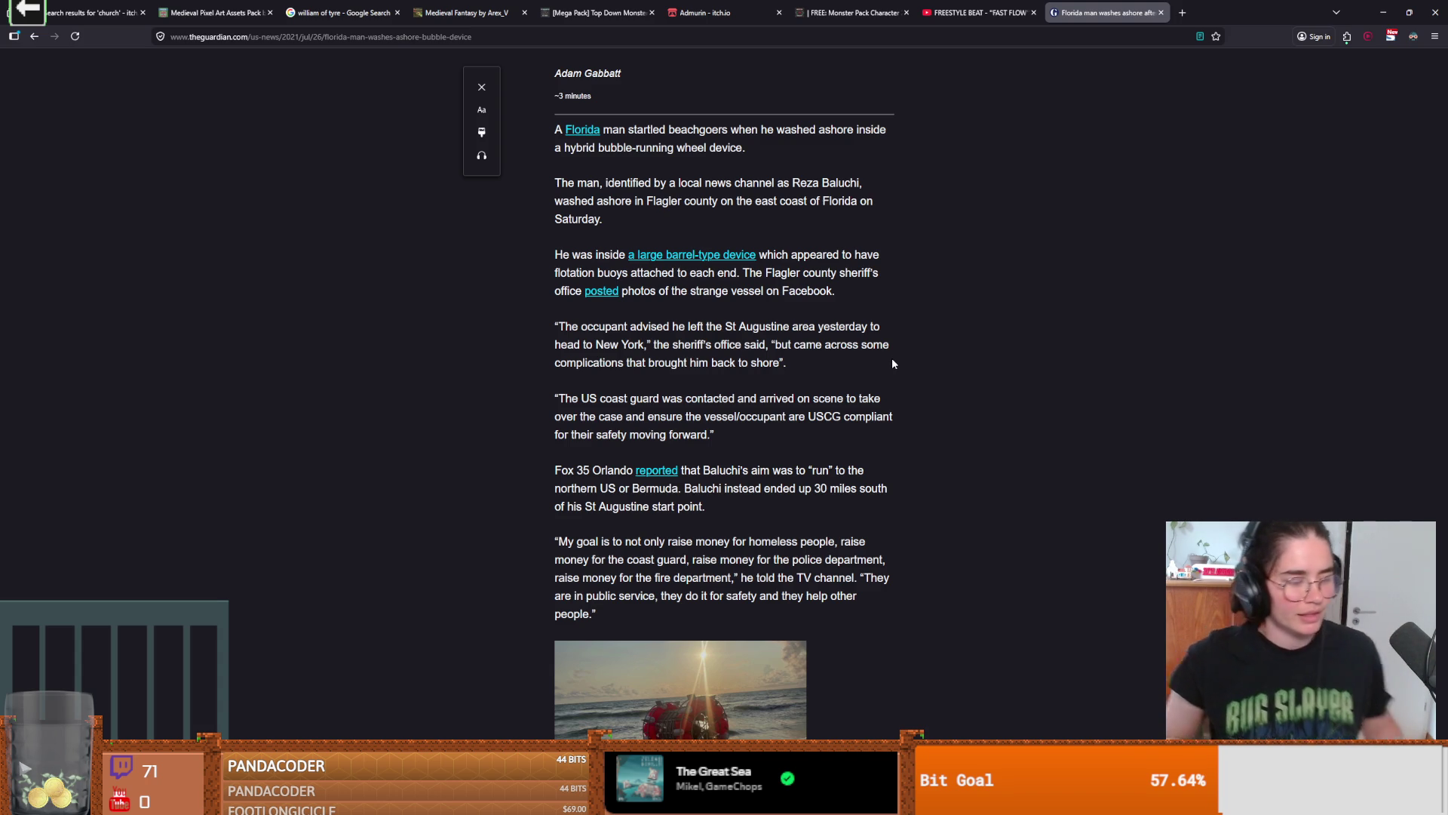
scroll(892, 364, down, 3)
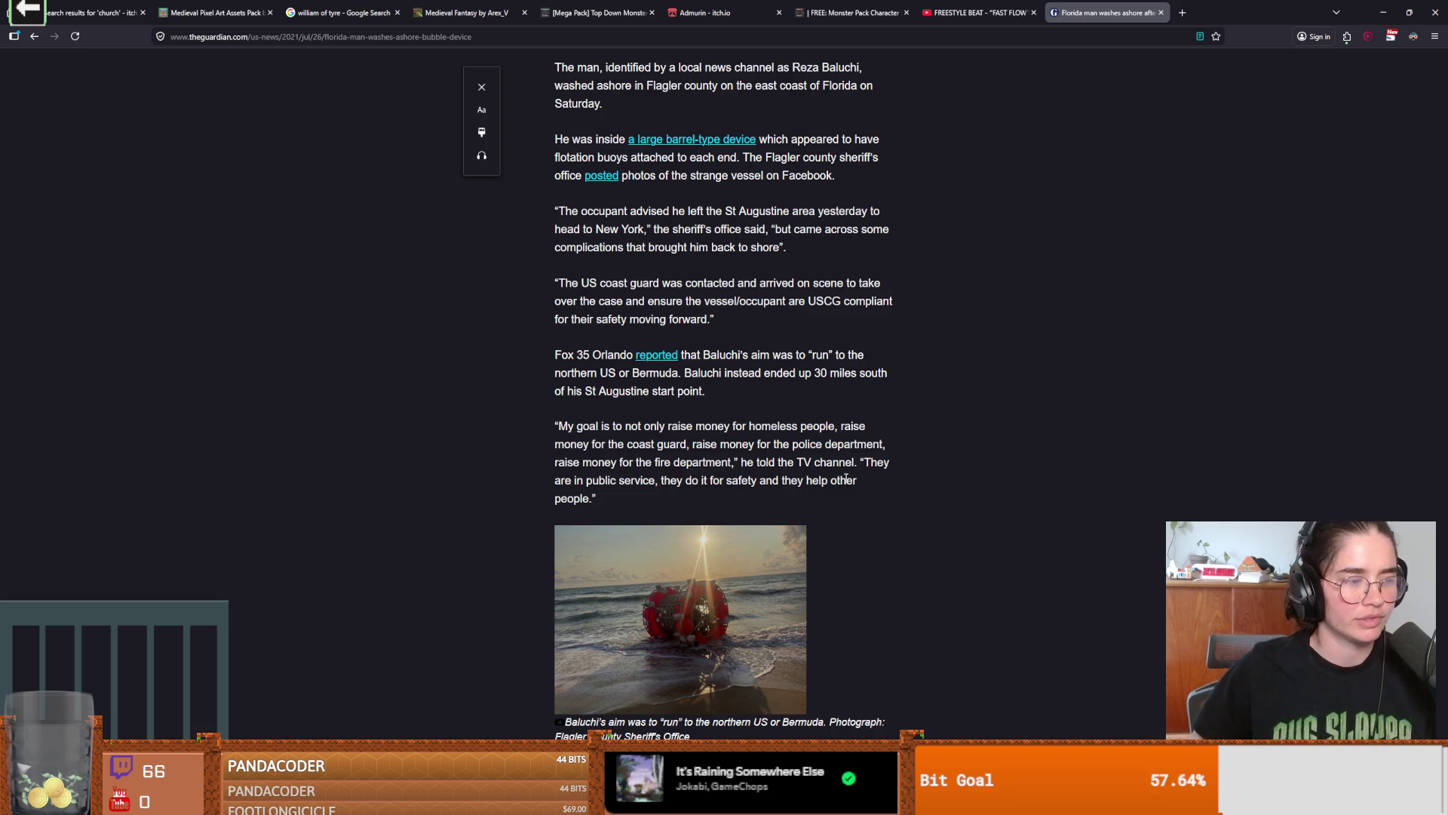
scroll(678, 430, up, 1)
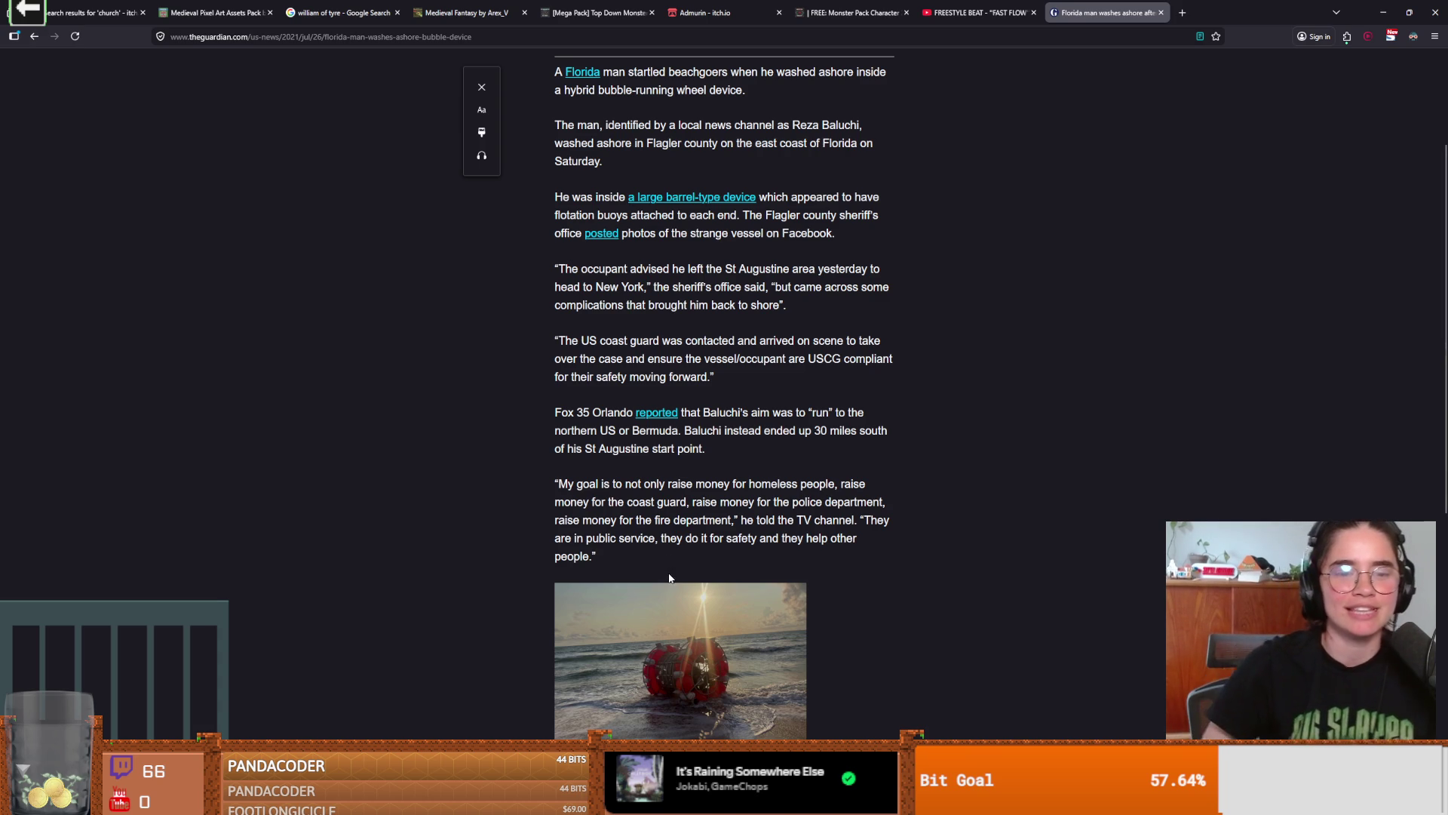
scroll(699, 565, down, 1)
scroll(528, 634, down, 5)
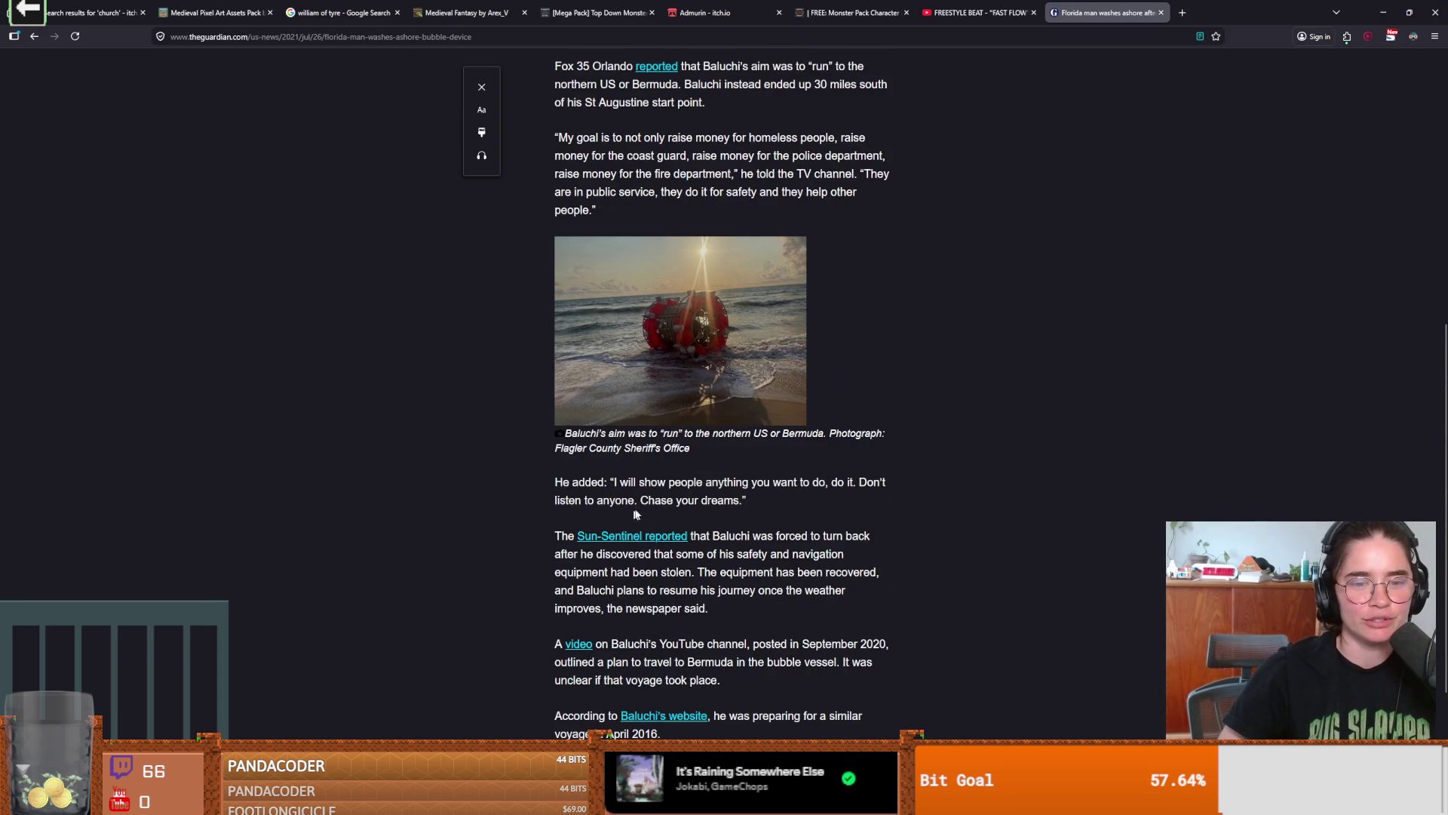
scroll(510, 587, down, 1)
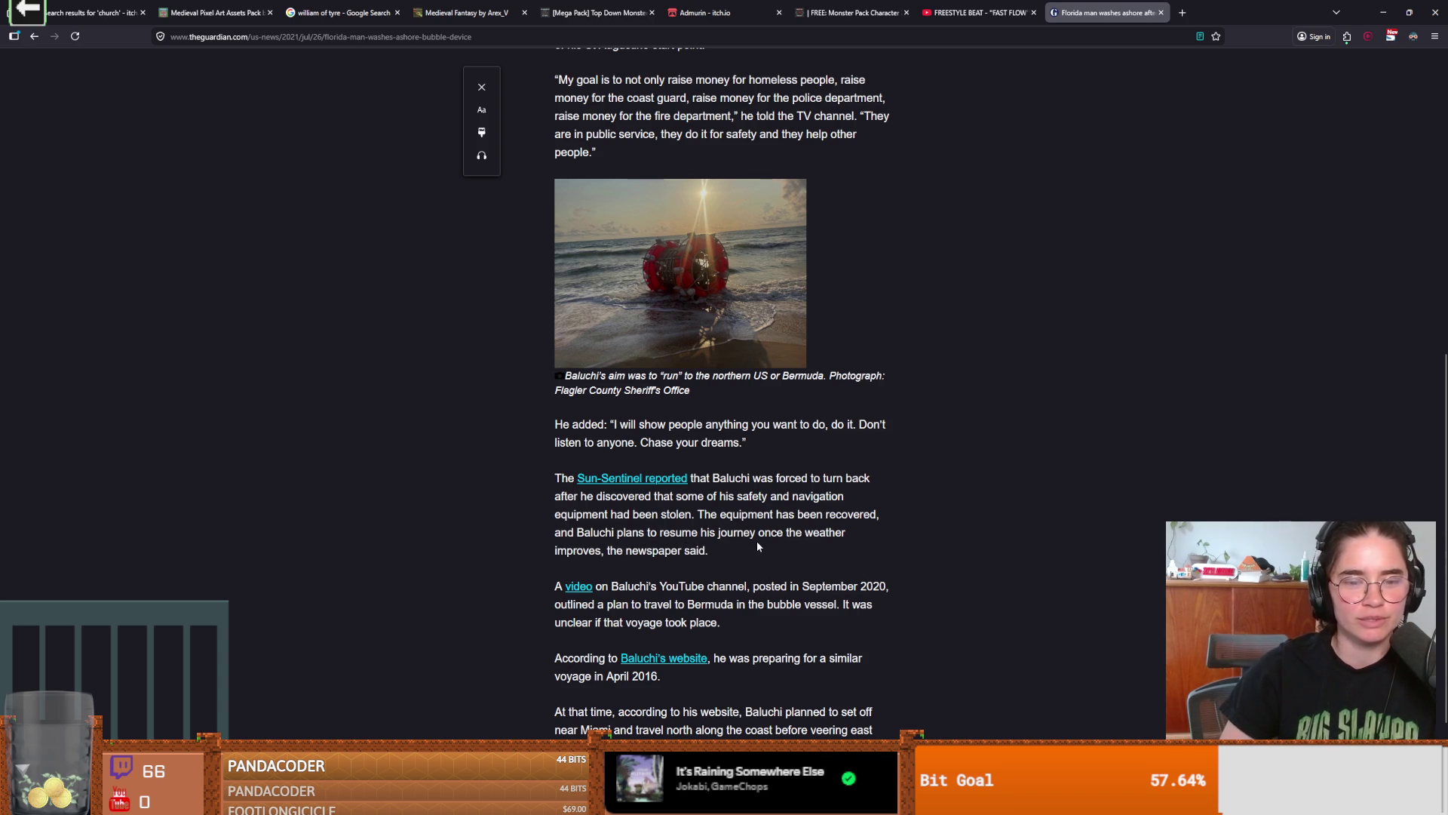
scroll(756, 580, down, 1)
scroll(755, 597, down, 1)
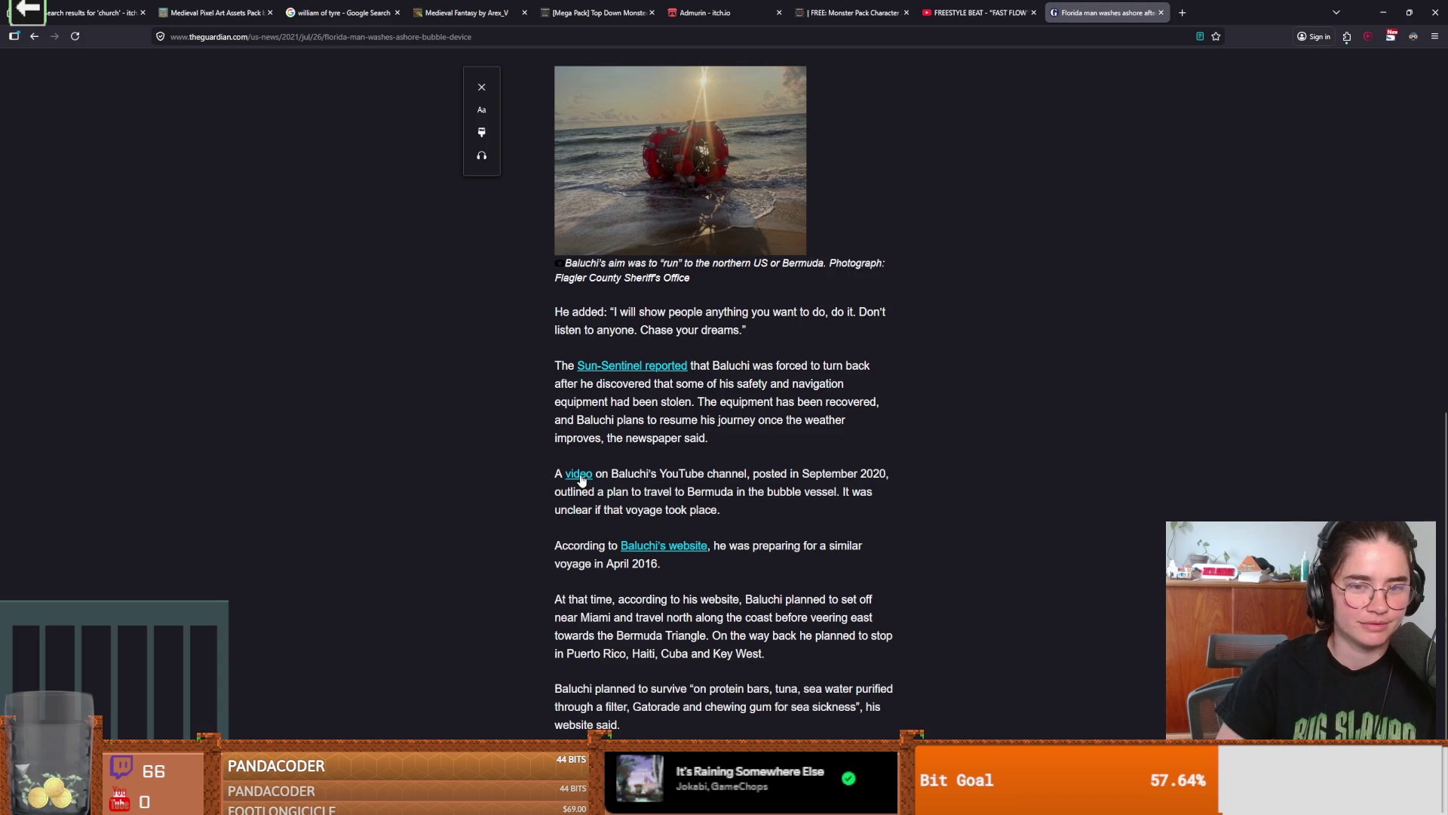
click(578, 474)
- Glance at the sprite sheet, then skip through the Bermuda bubble-running video to about 0:40
key(alt+Tab)
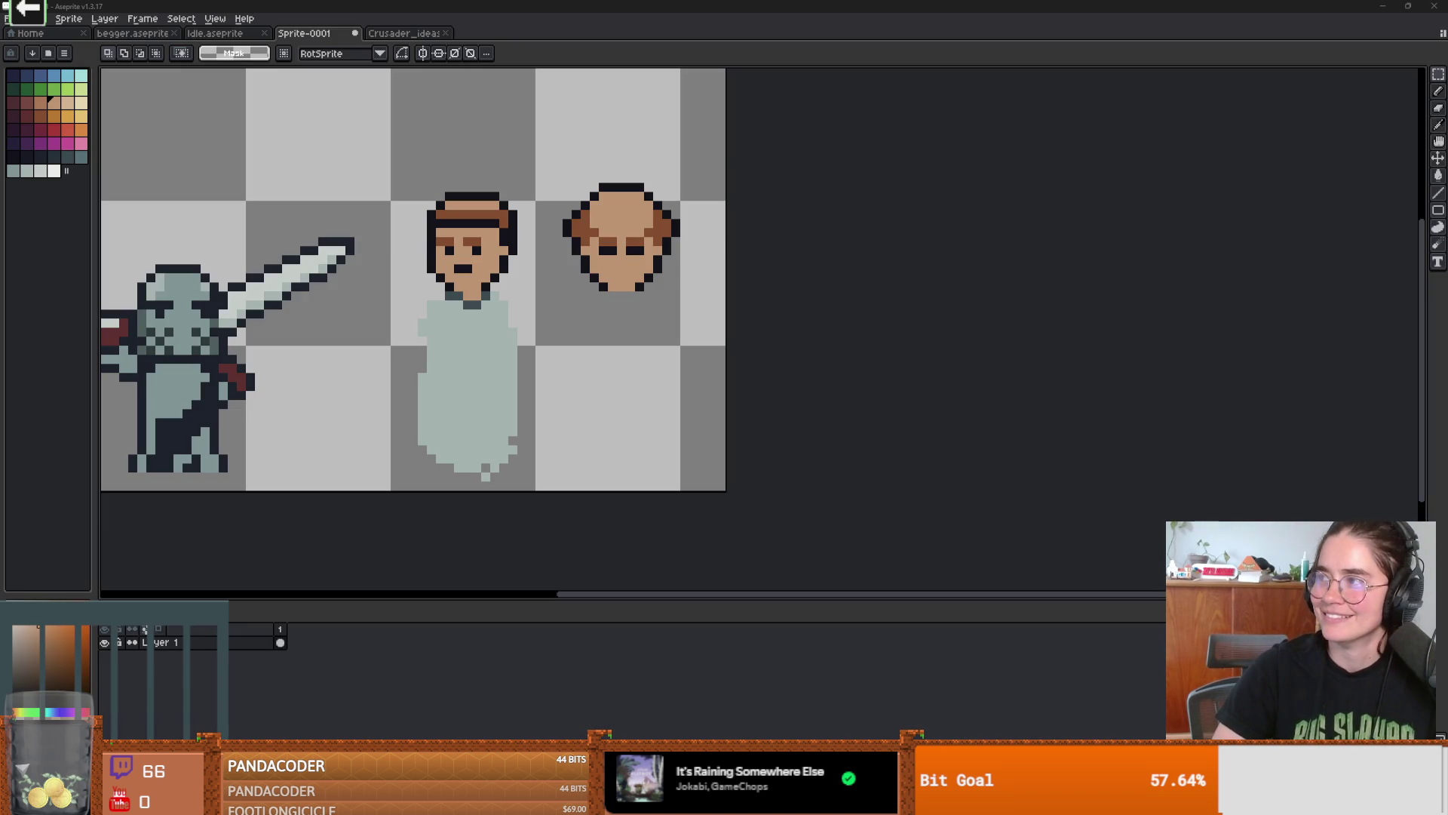
key(alt+Tab)
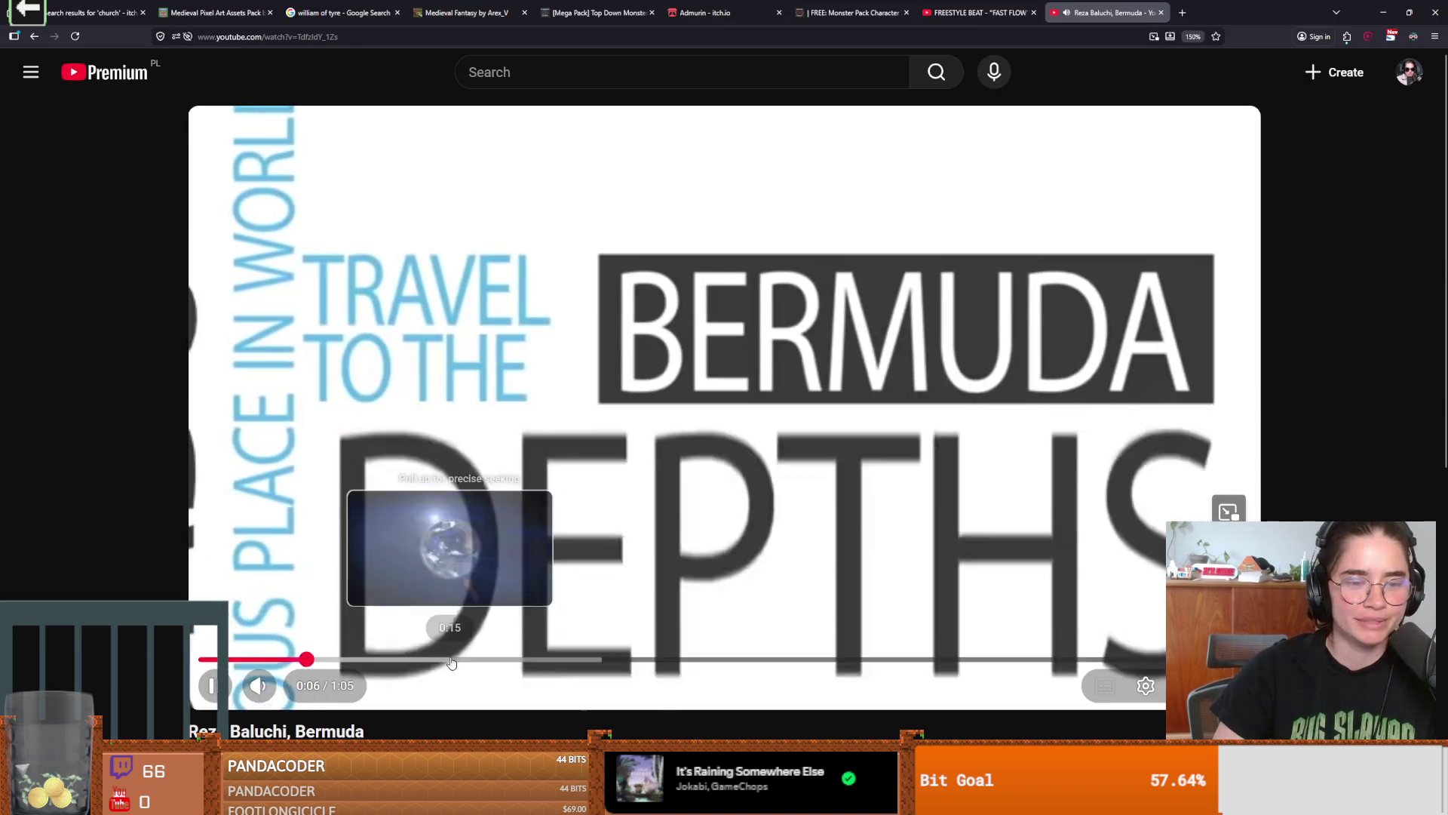
click(453, 665)
click(595, 665)
click(743, 665)
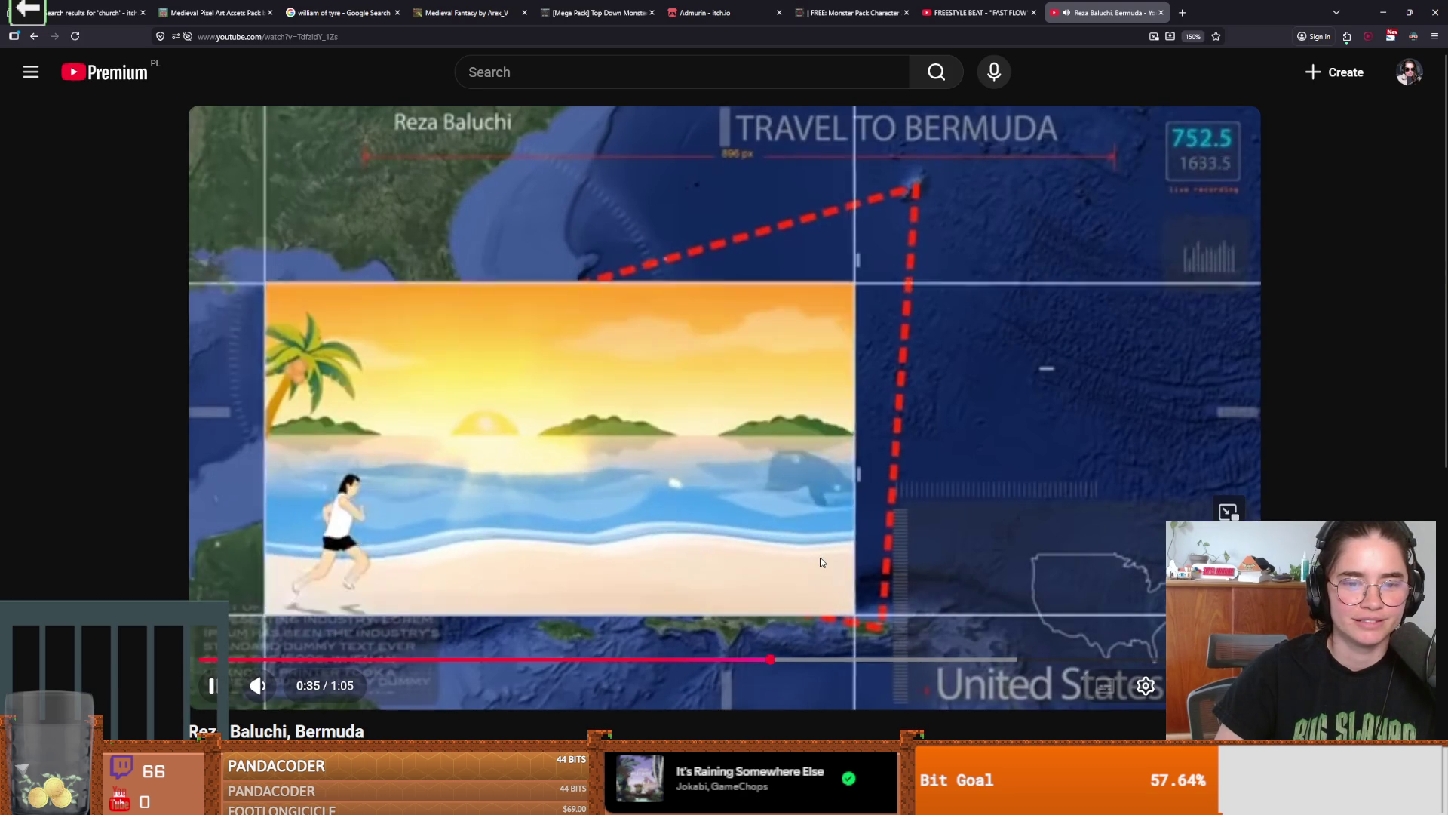
click(860, 661)
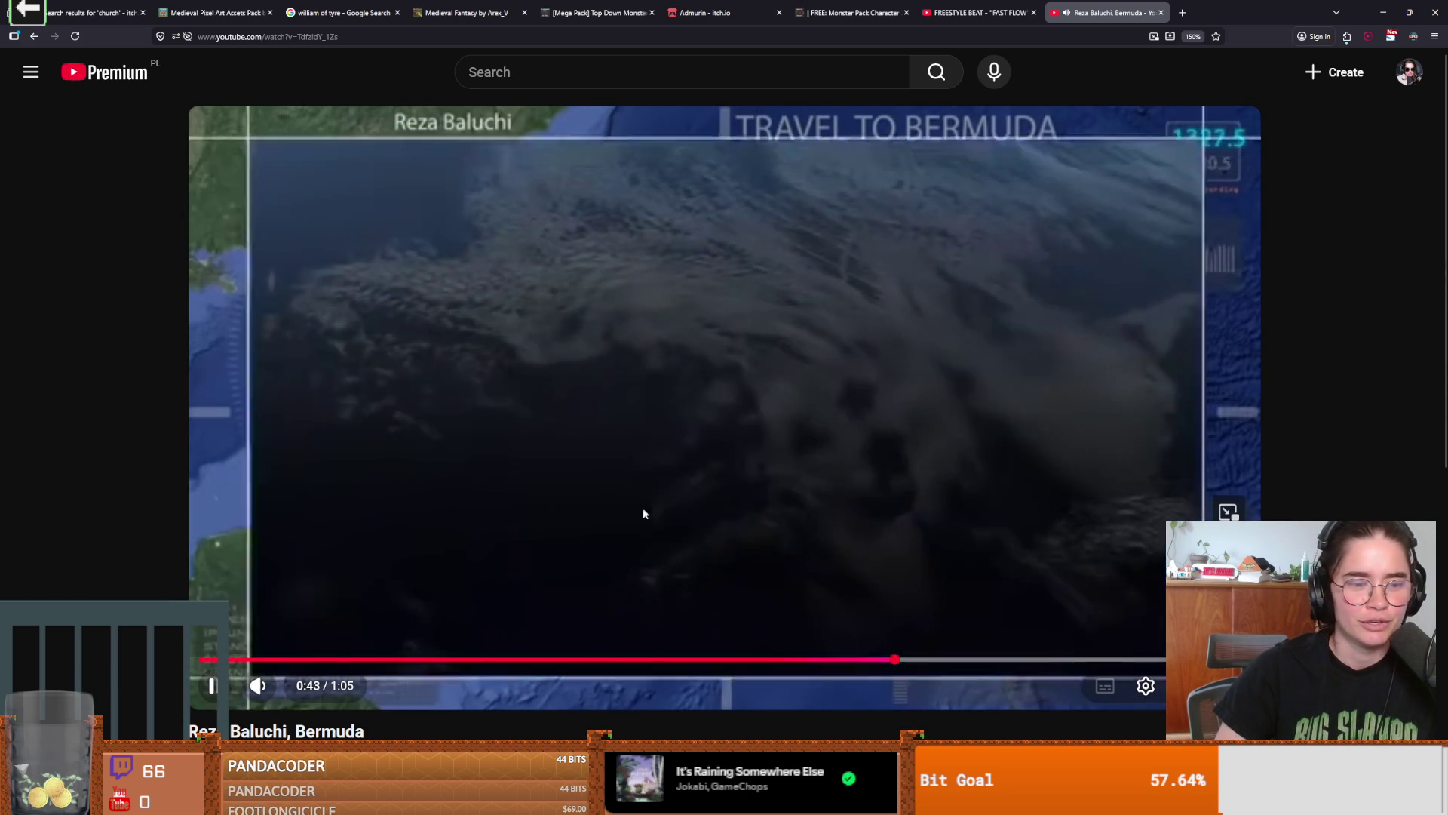
- Pause and resume the video, then go to its creator's channel page
click(642, 510)
scroll(581, 604, down, 3)
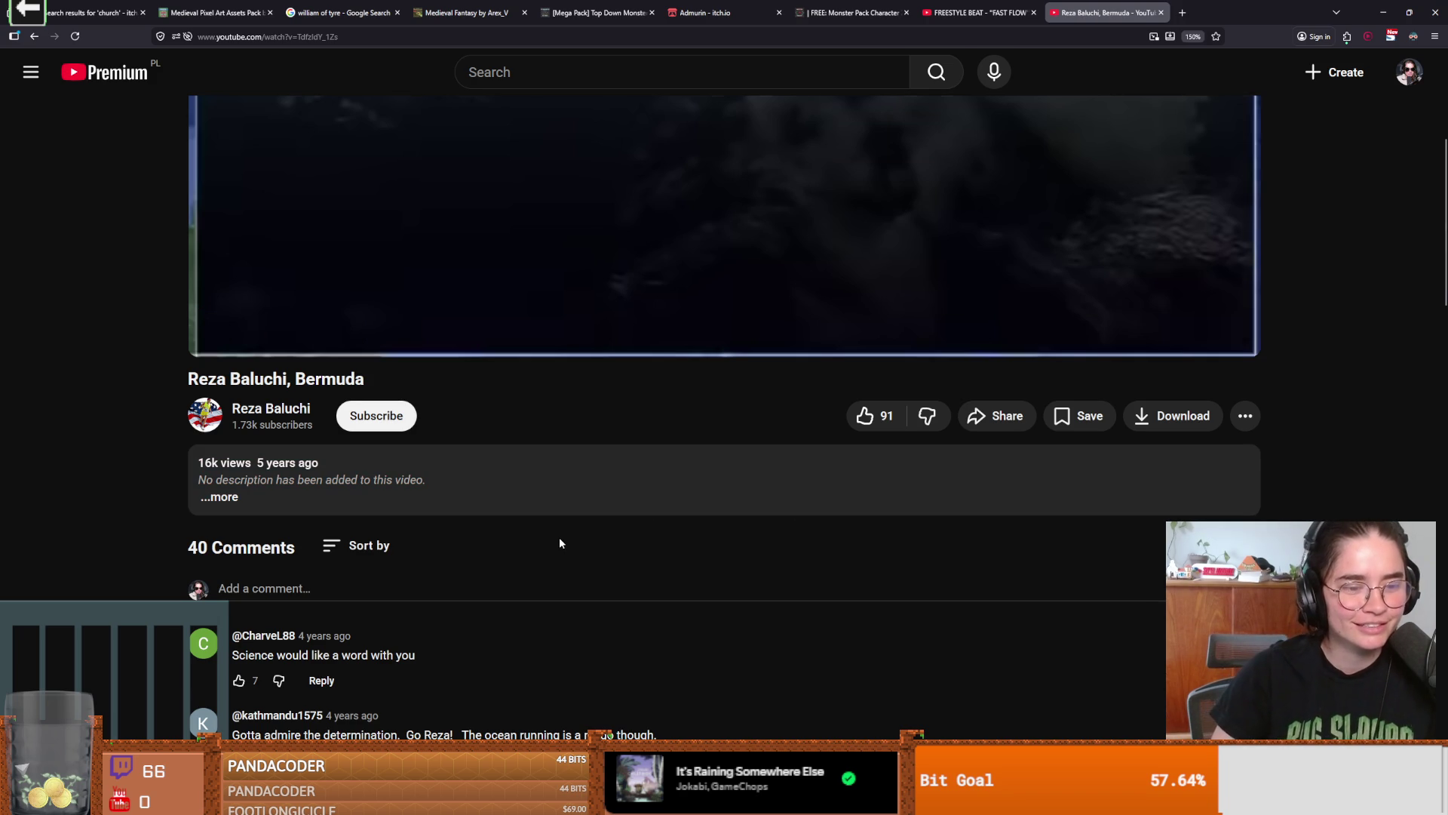
scroll(559, 537, up, 3)
click(569, 483)
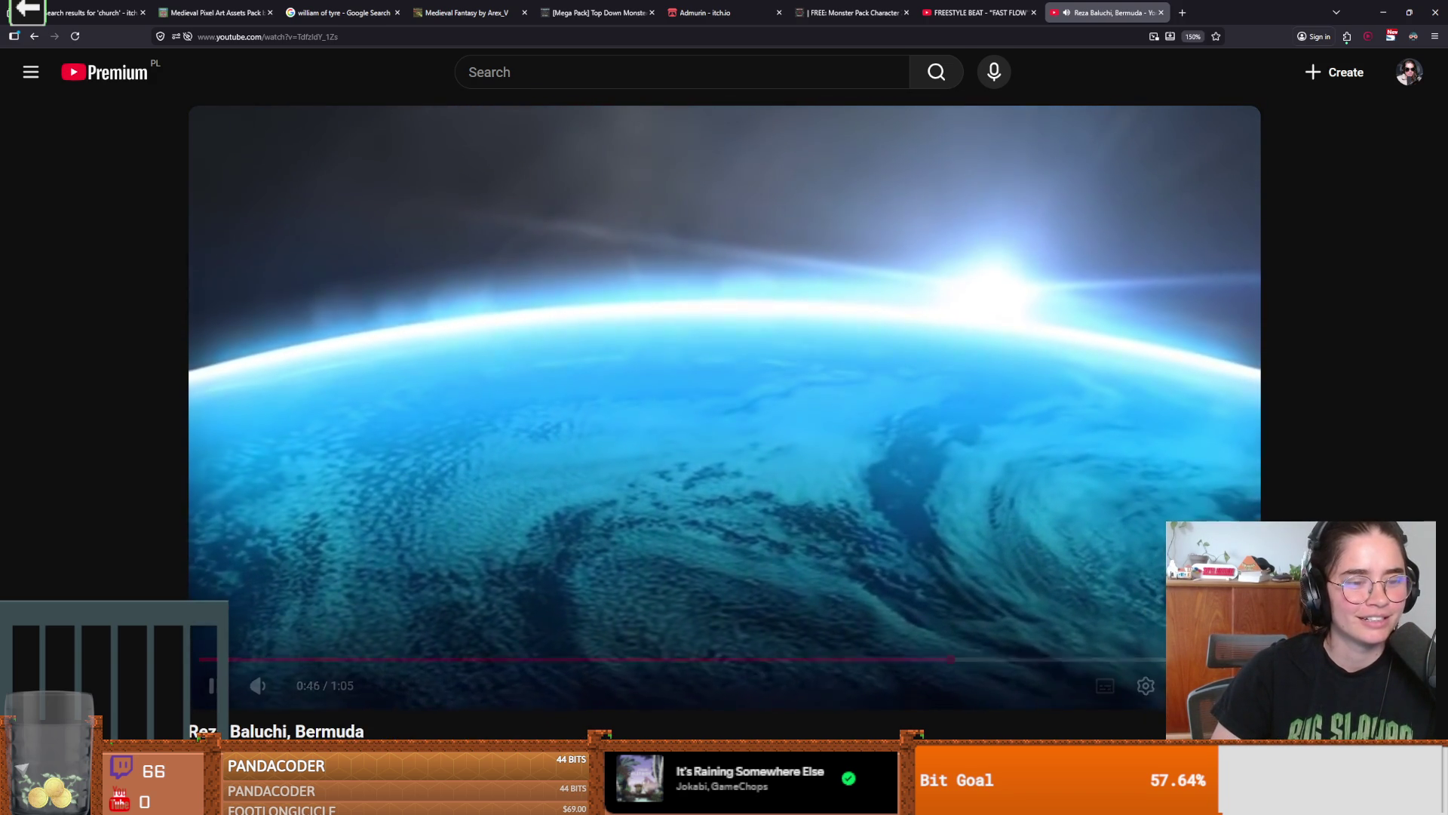
scroll(528, 460, down, 1)
click(469, 430)
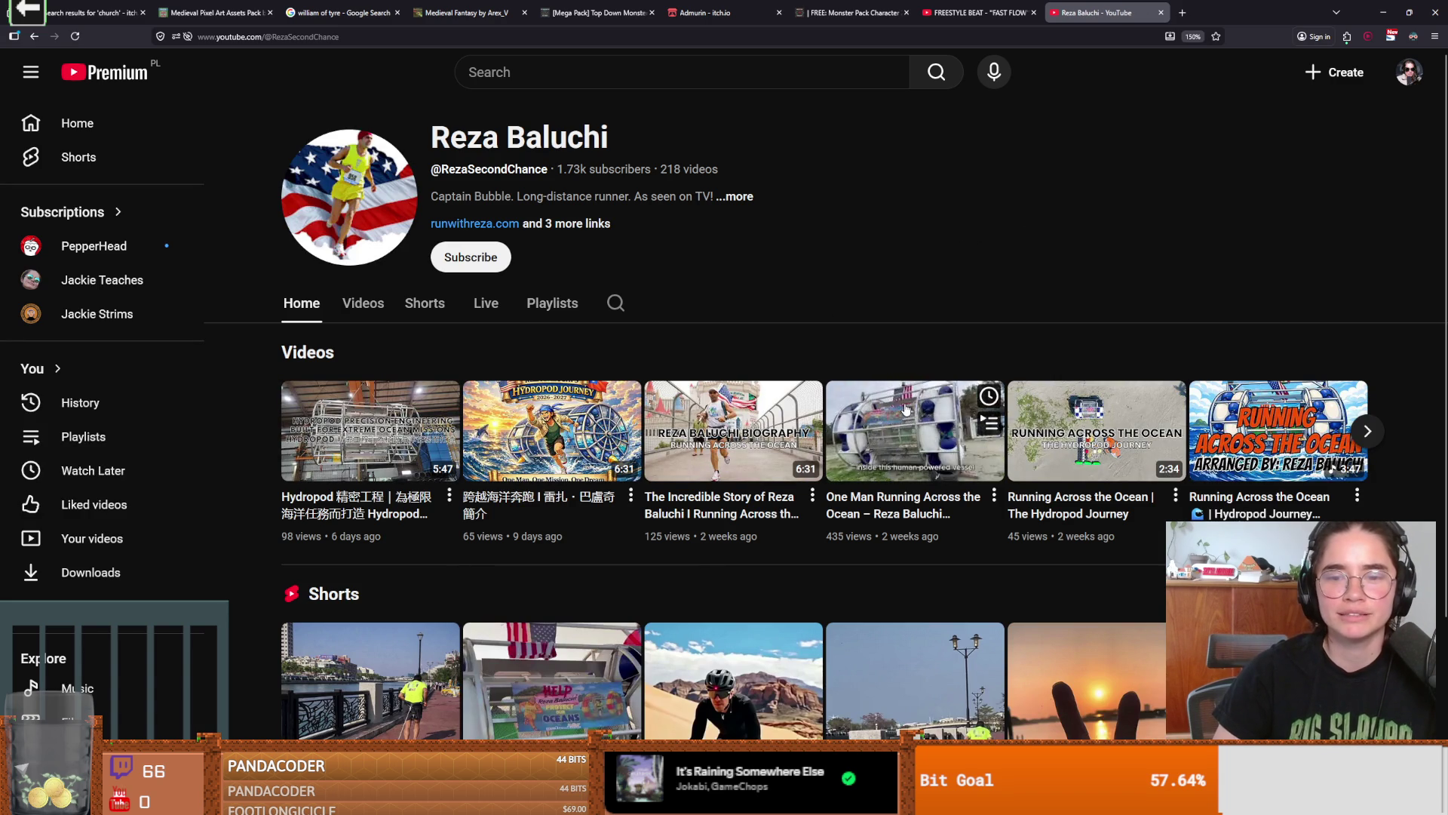
- Play the 'One Man Running Across the Ocean' video, skimming ahead toward 1:20
click(926, 427)
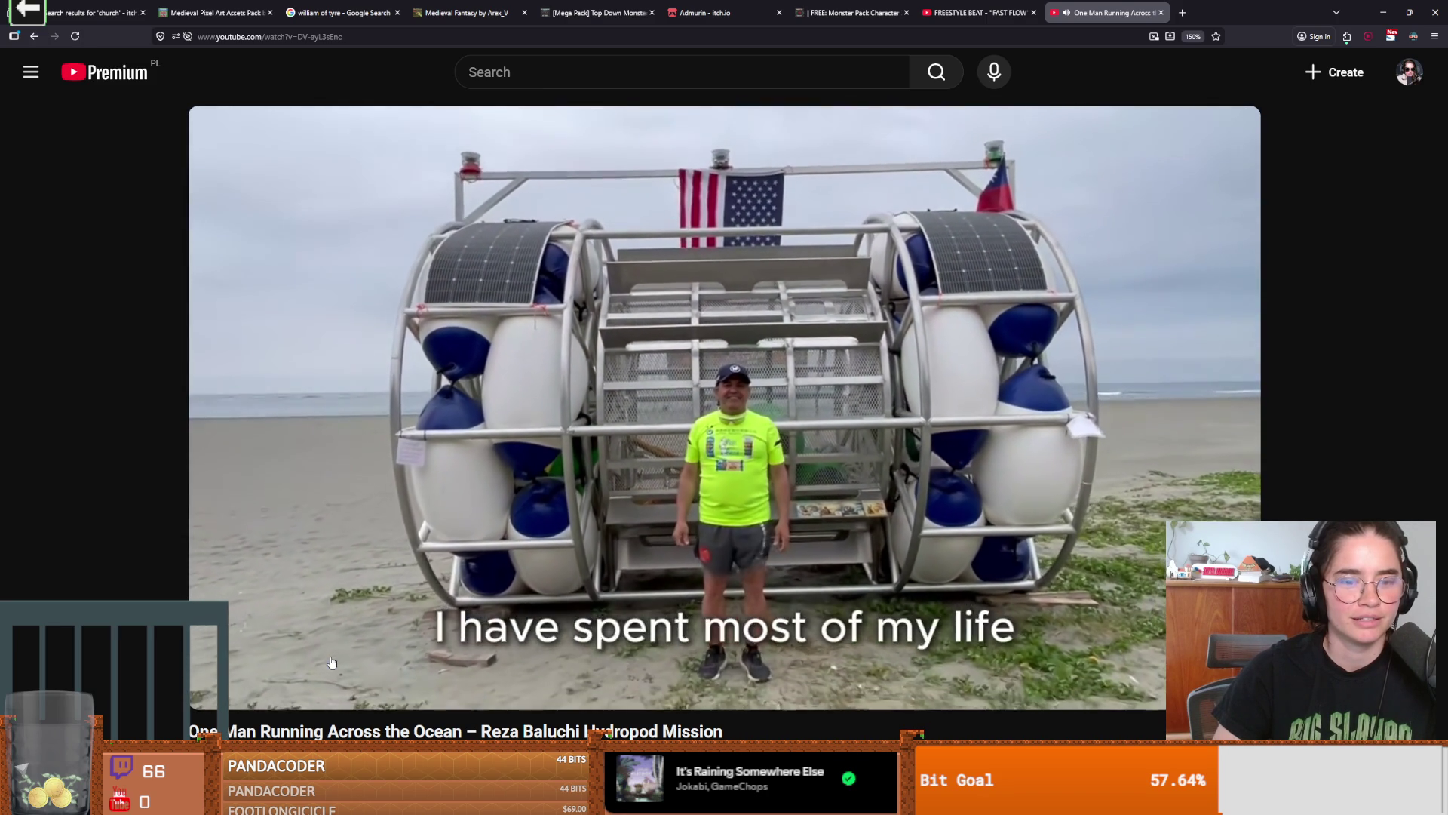
click(495, 269)
click(633, 350)
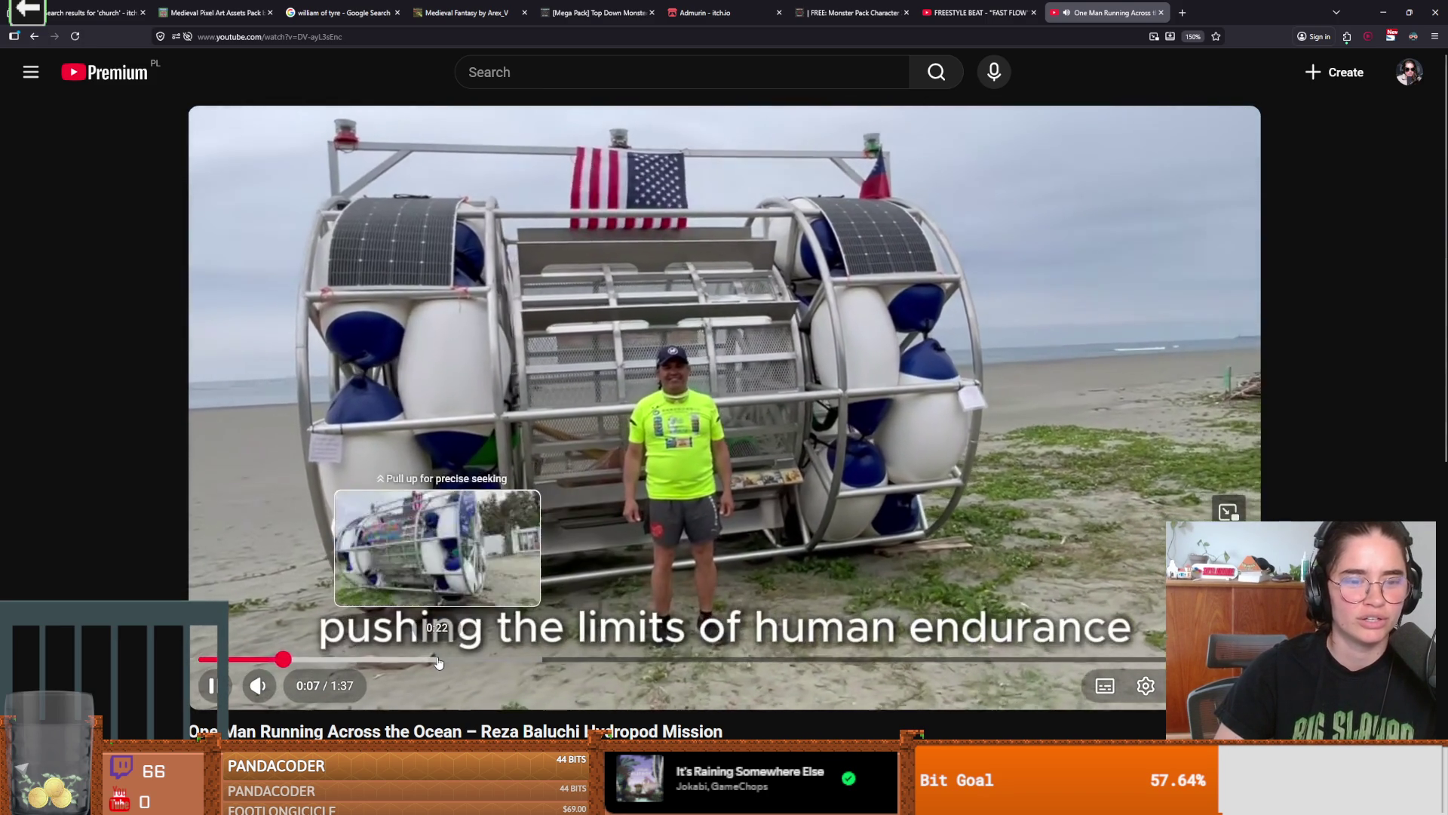
drag(478, 660, 800, 661)
key(space)
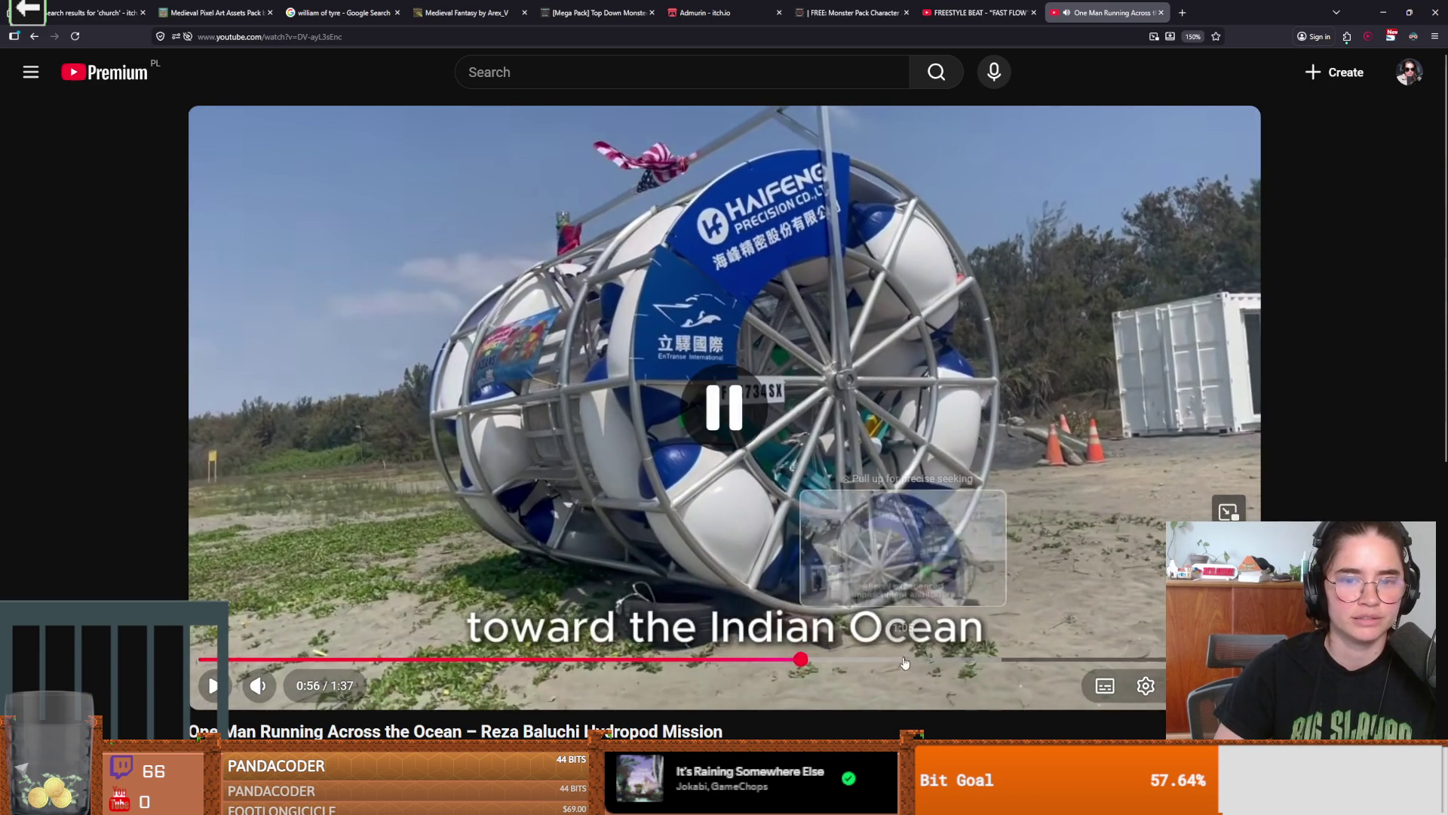
mouse_move(905, 662)
mouse_down()
mouse_move(1139, 661)
mouse_move(751, 661)
mouse_up()
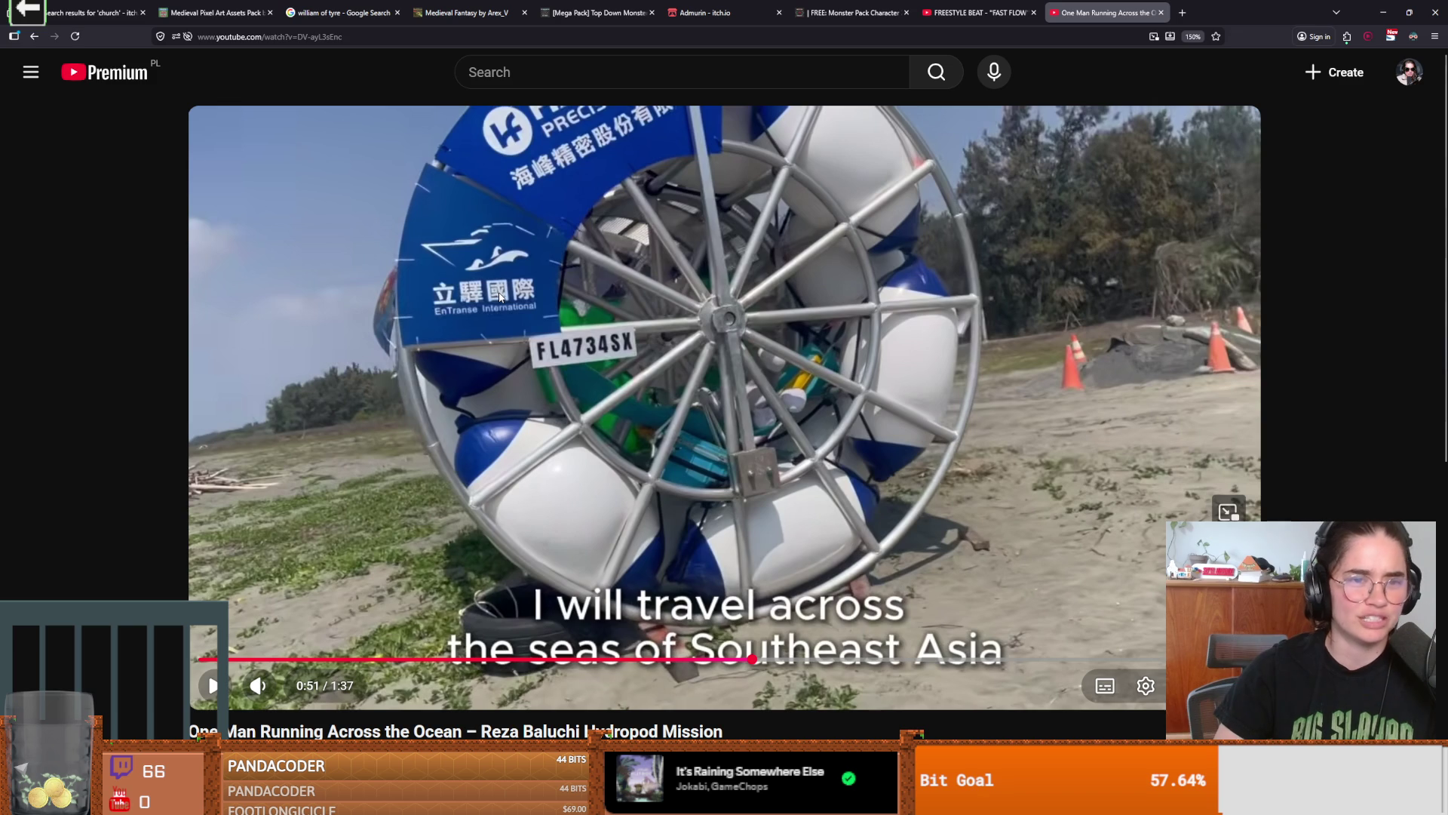
click(690, 363)
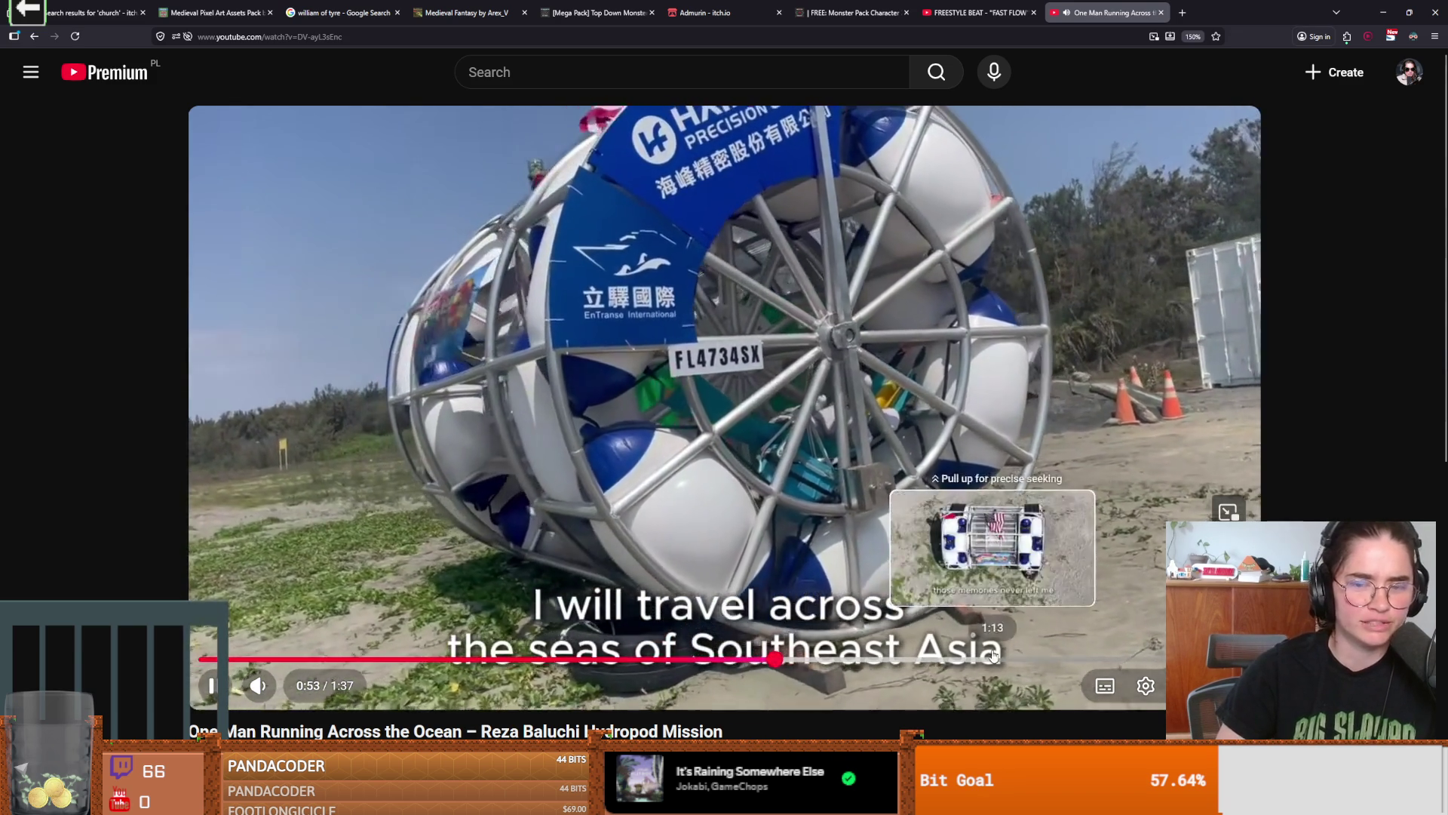
- Jump near the hydropod video's end, pause, and open another video from the channel
click(1016, 660)
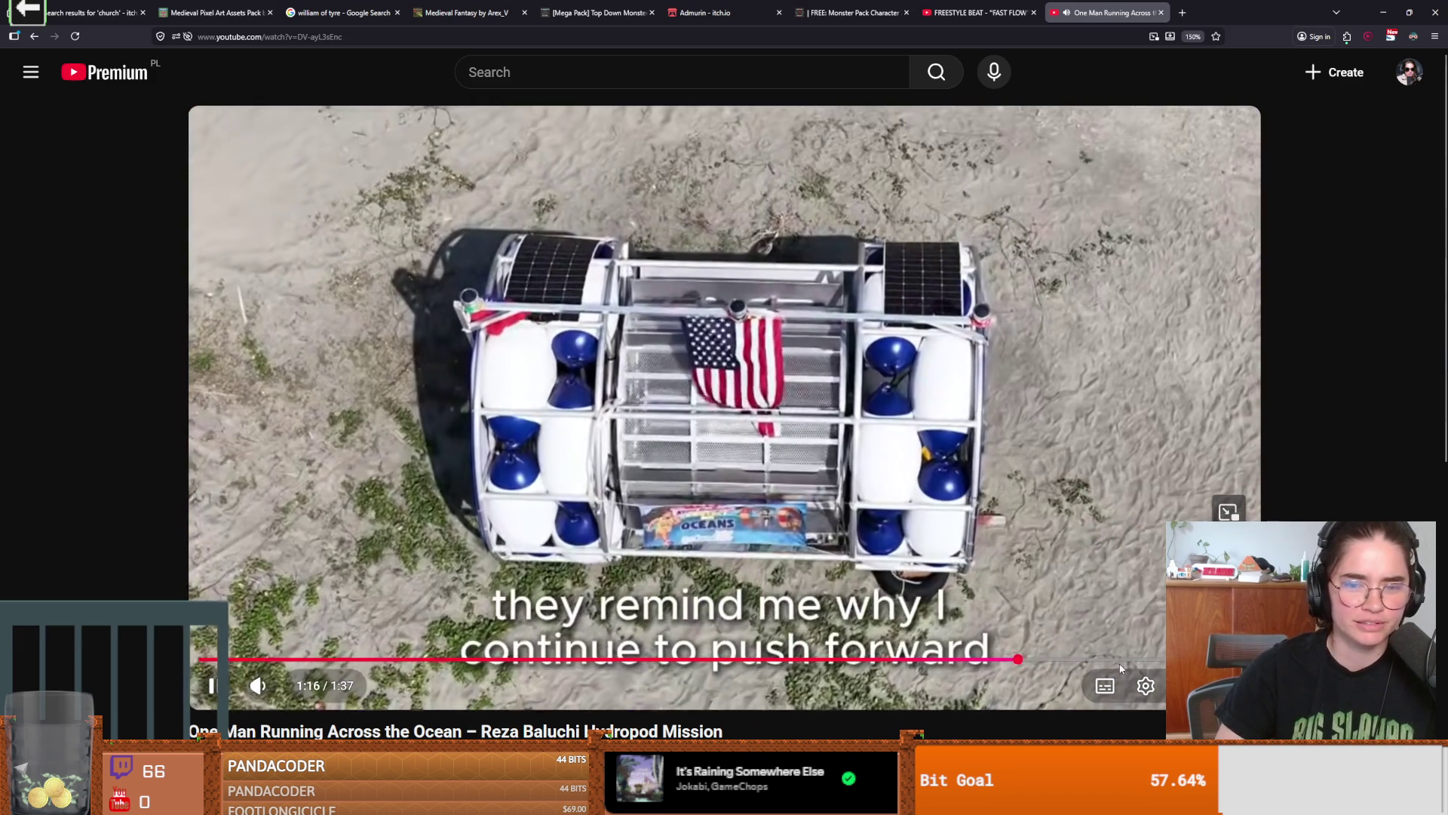
click(1121, 661)
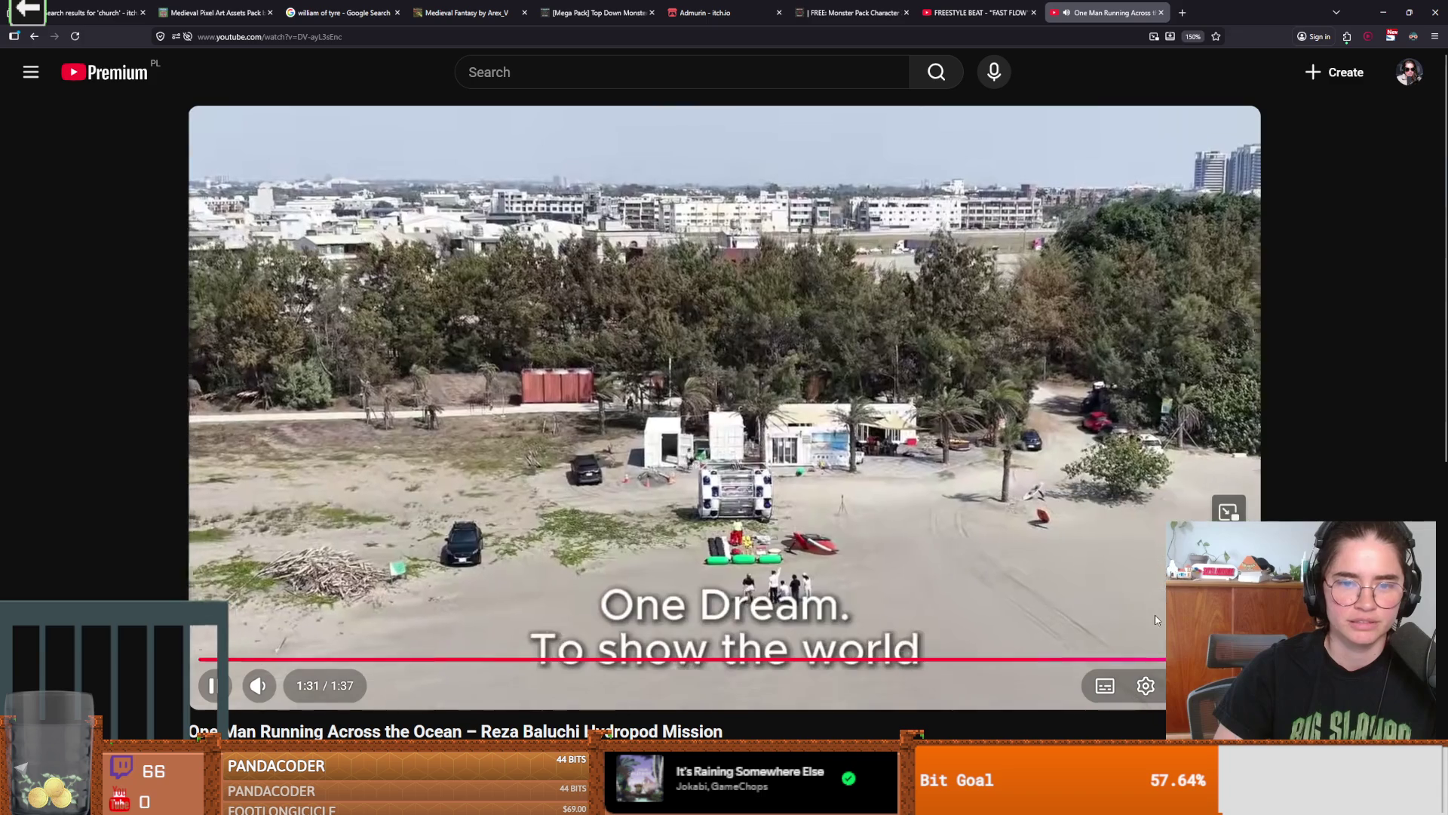
click(1155, 620)
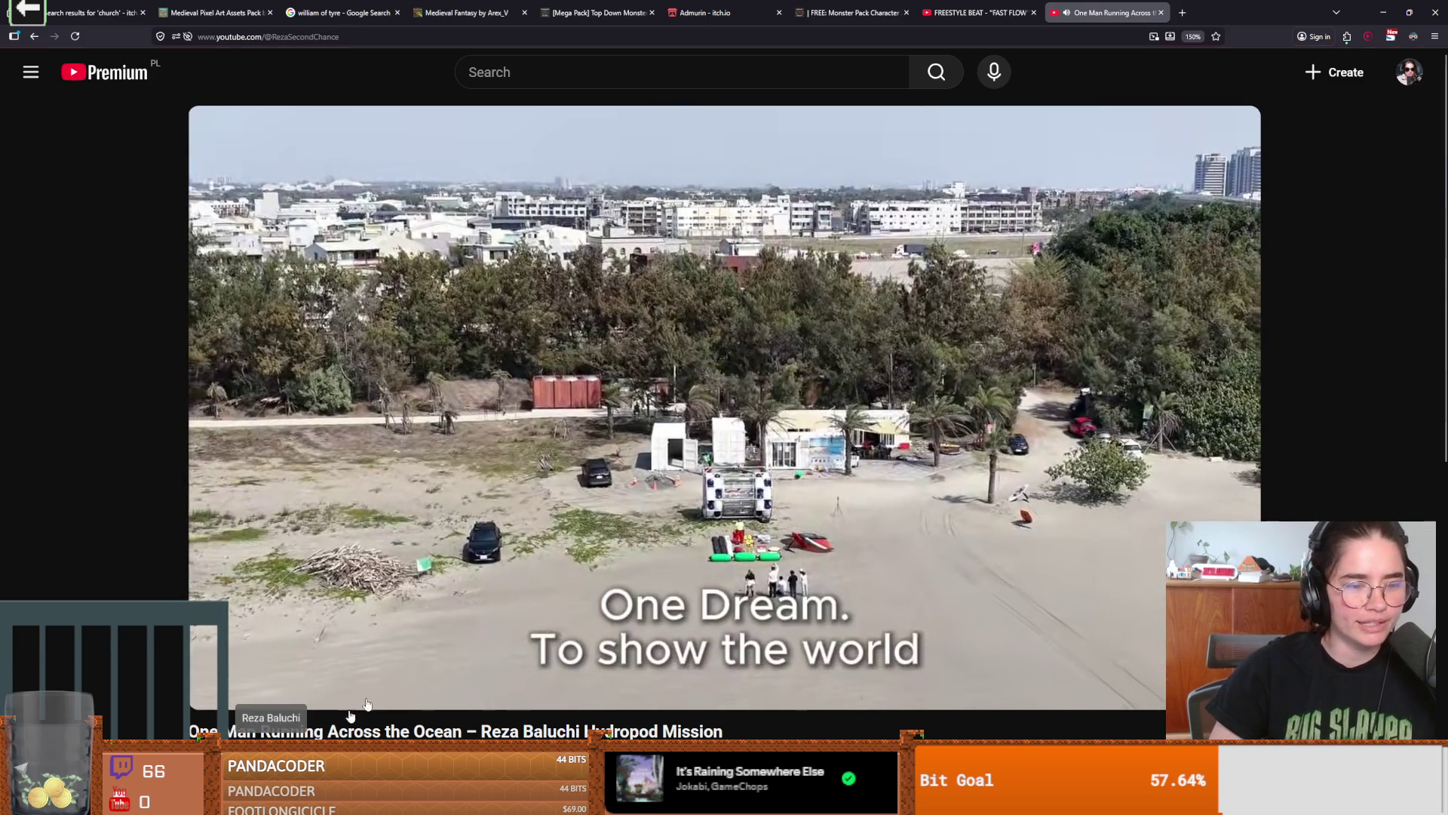
click(270, 762)
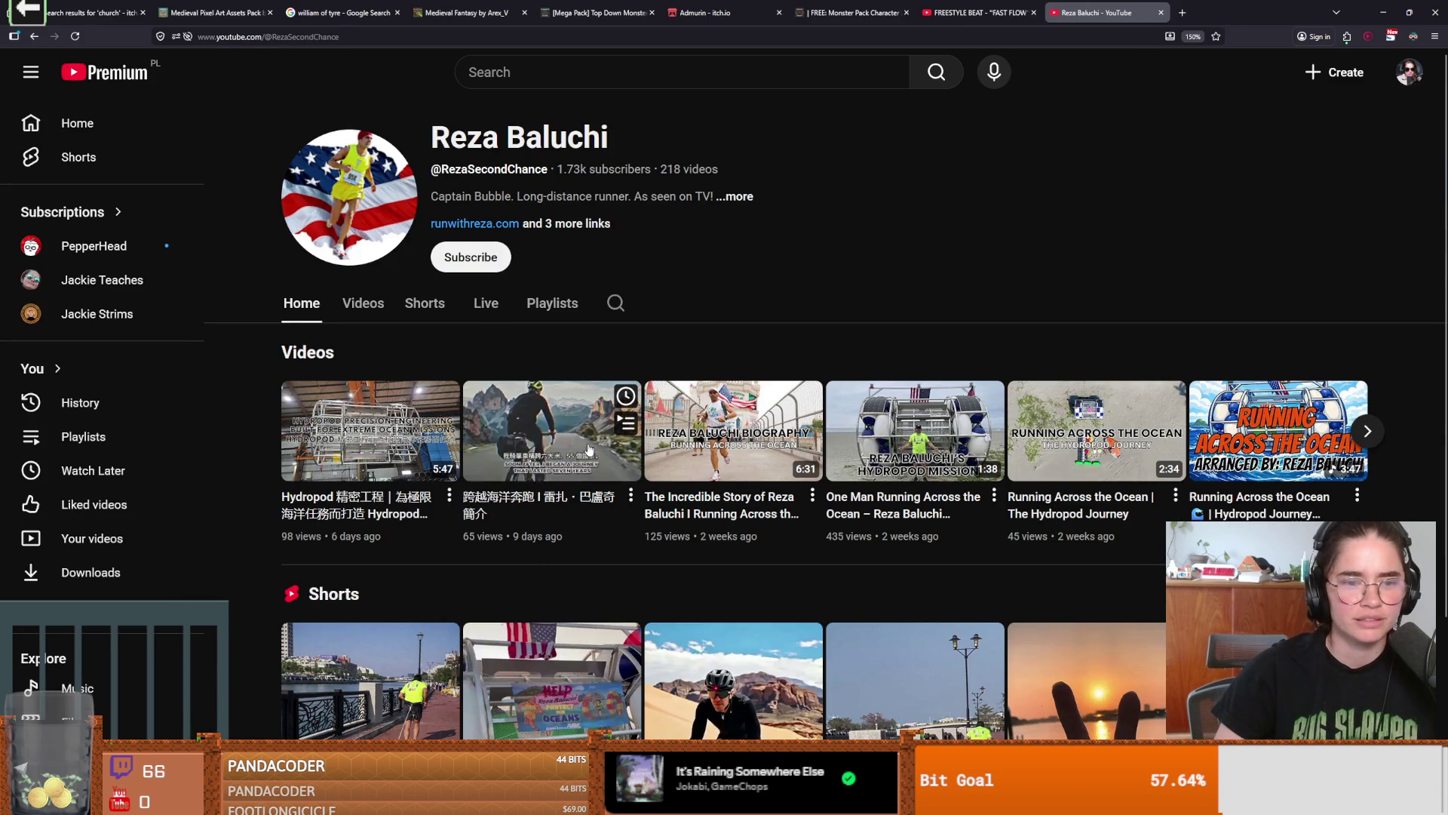
click(588, 451)
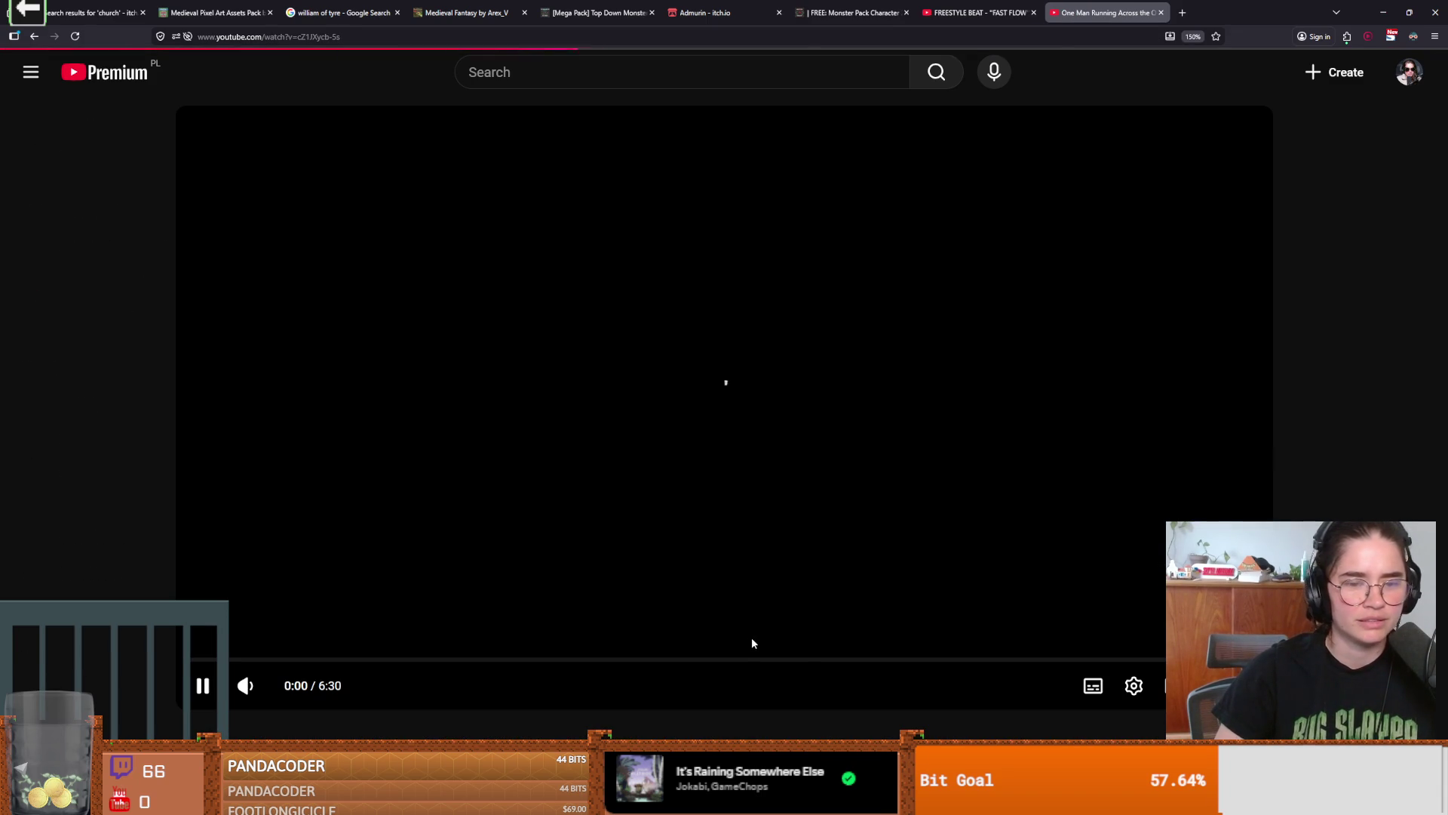
- Skip to about 3:40 in the new video, pause it, and return to Aseprite
click(841, 659)
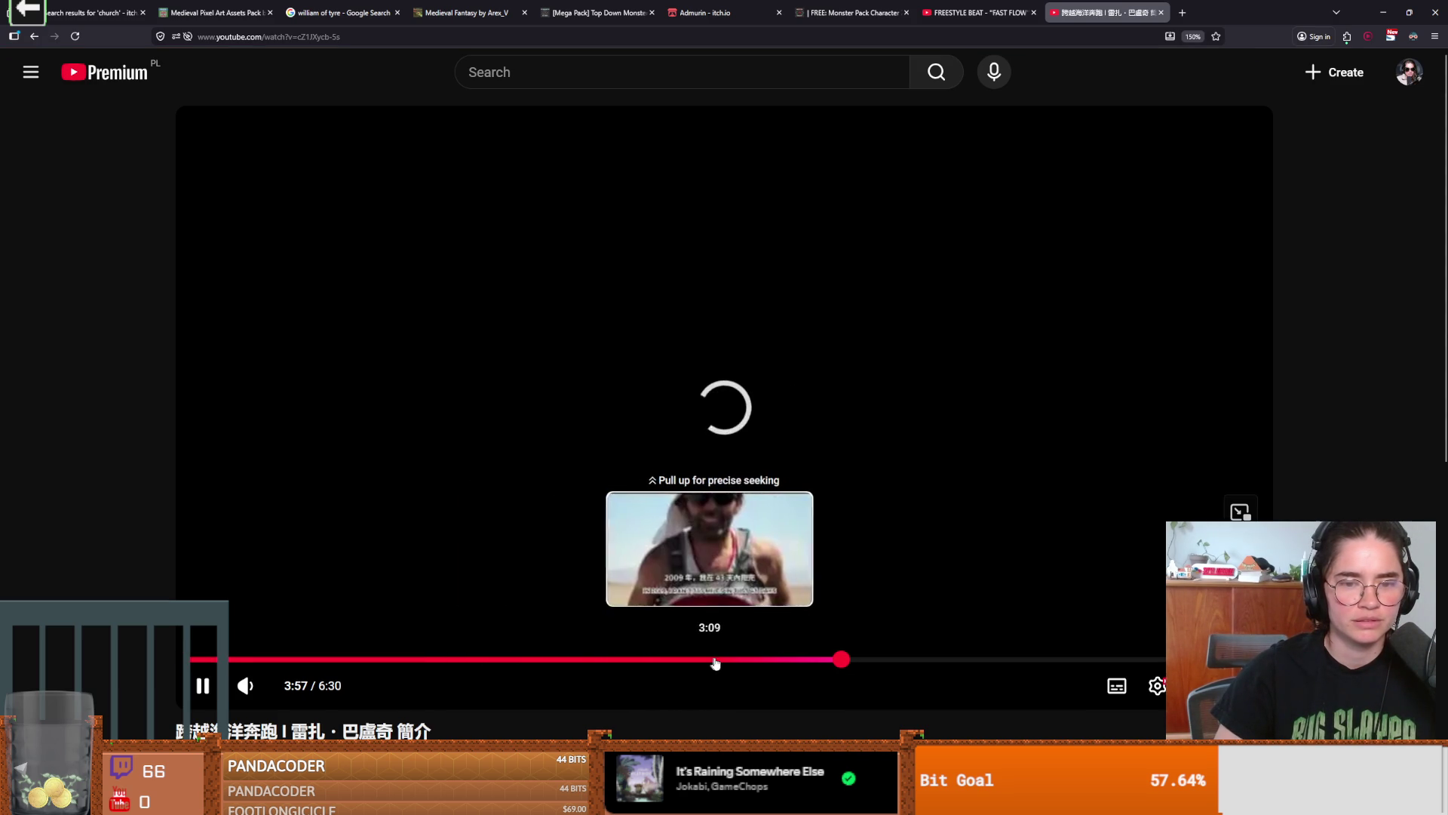
click(778, 661)
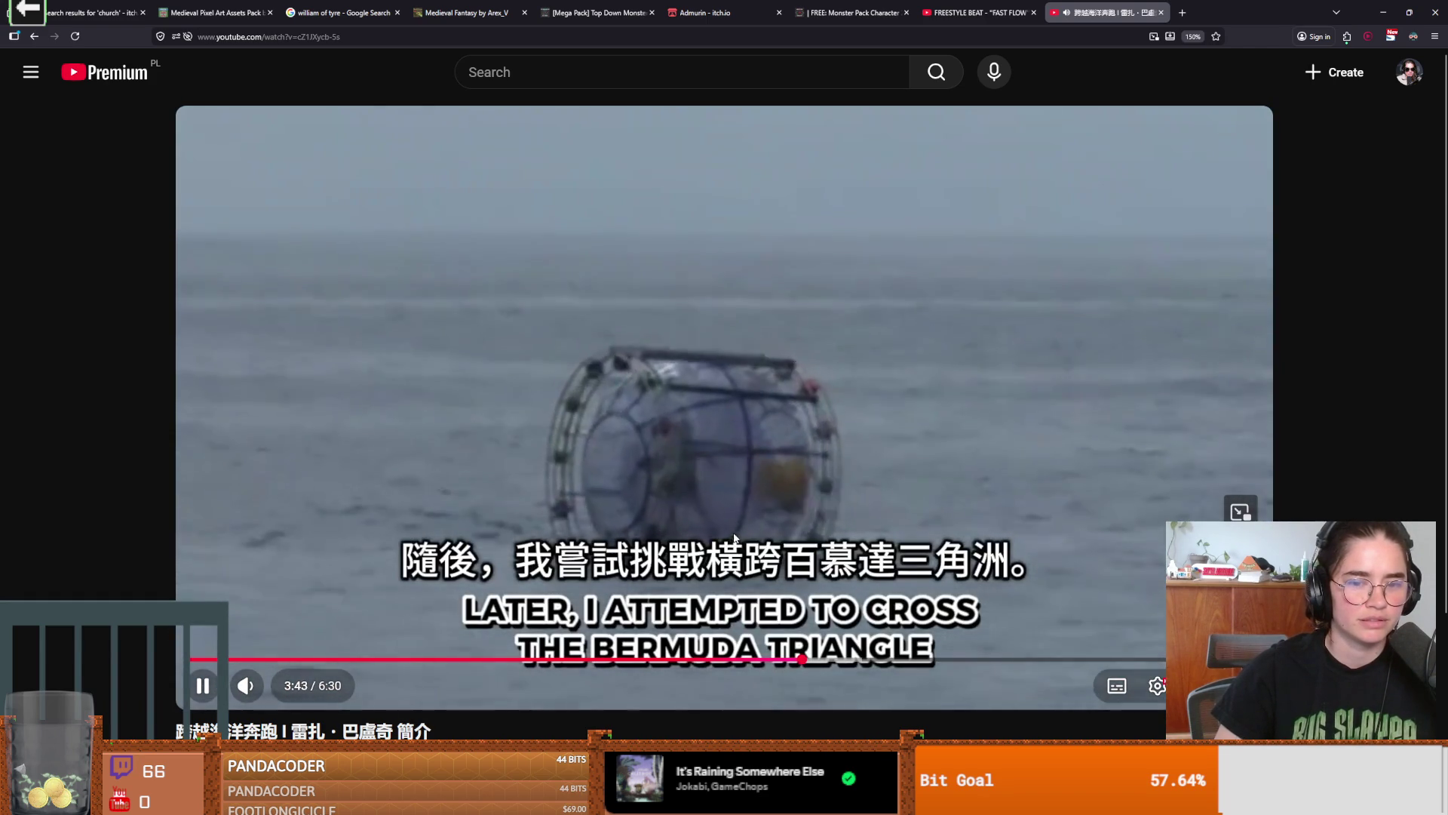
click(734, 540)
scroll(528, 543, down, 2)
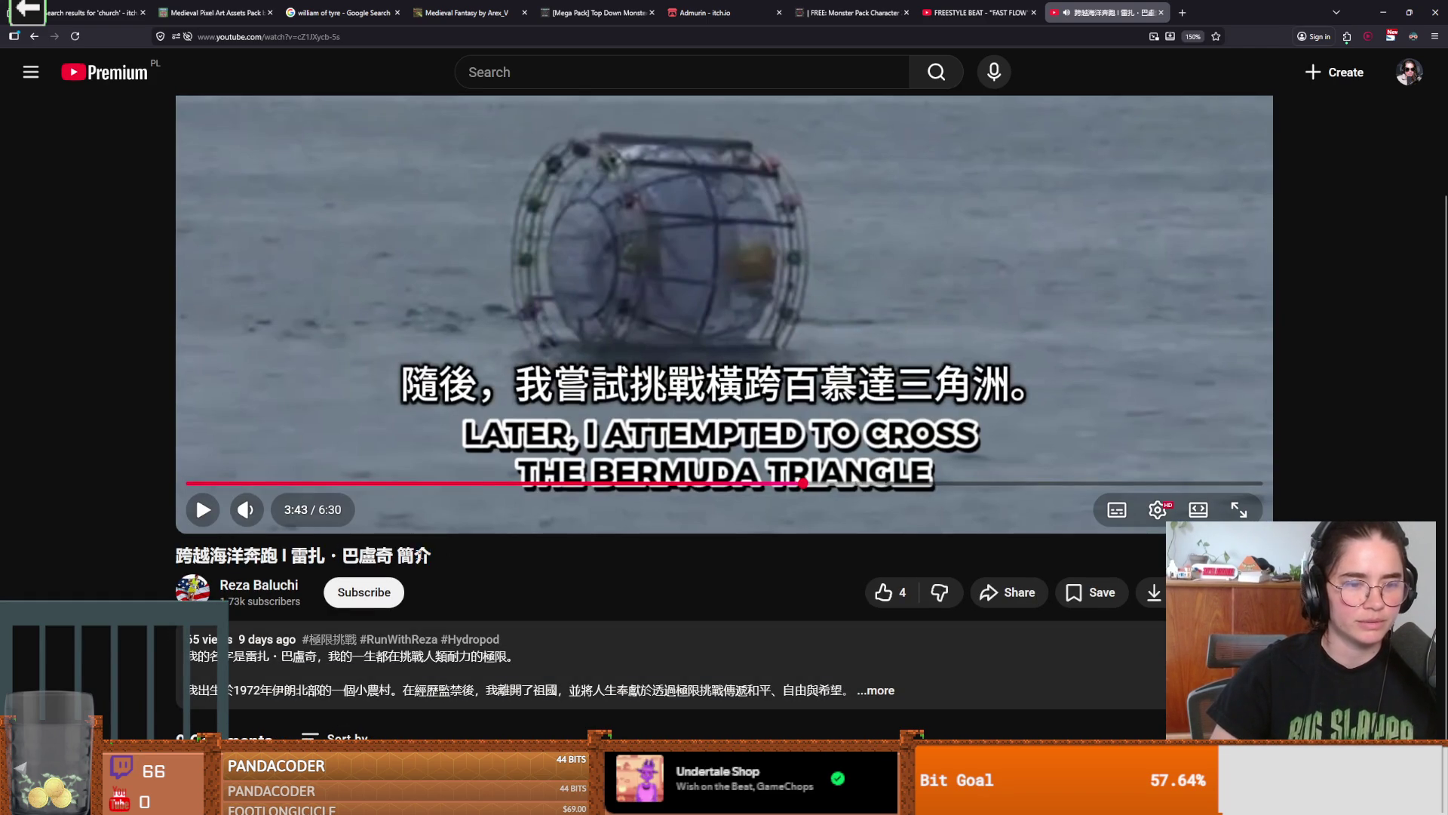
key(alt+Tab)
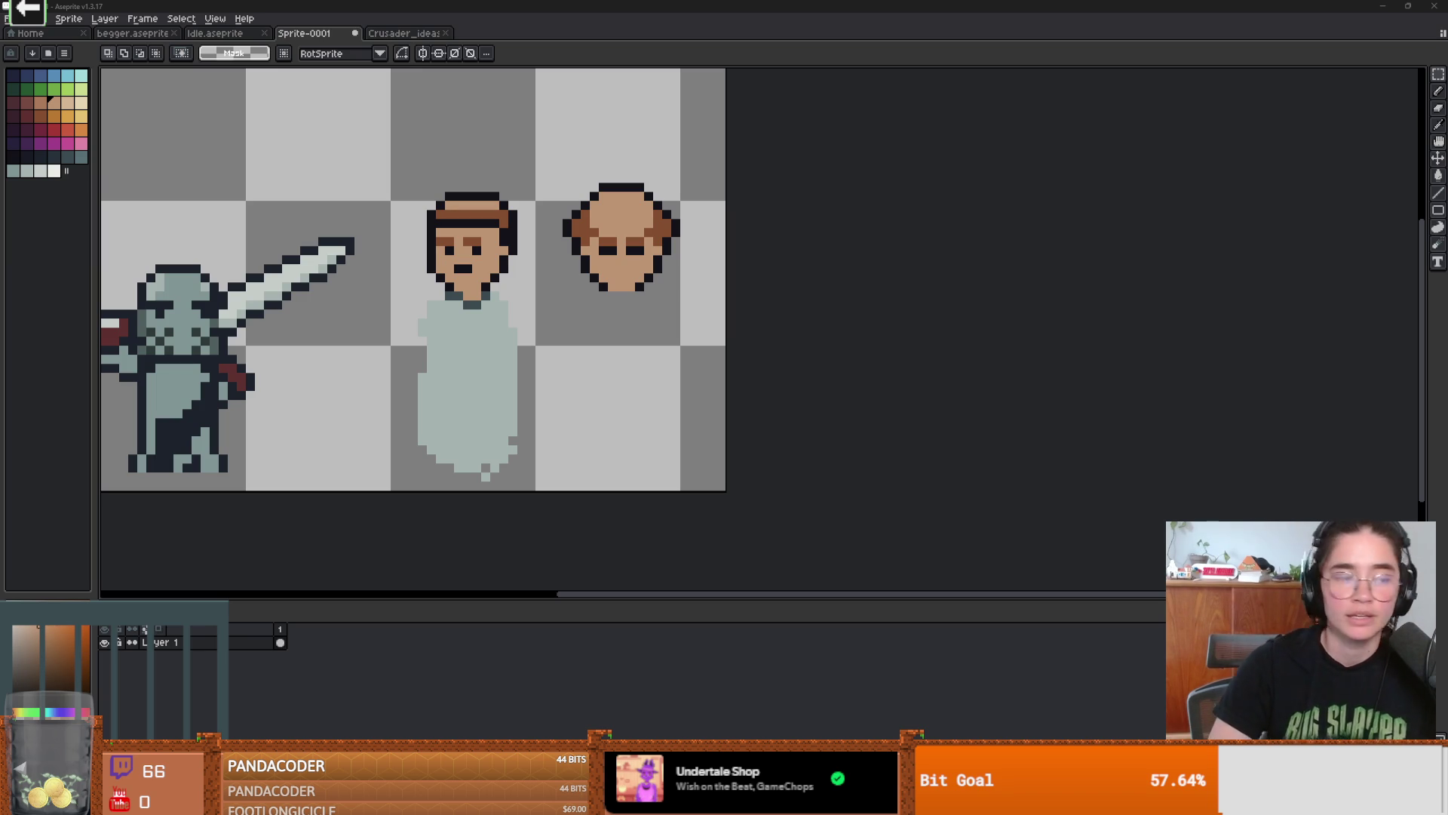
- Zoom in on the beggar's and bald cleric's heads and pan slightly left
scroll(510, 261, up, 2)
scroll(378, 323, down, 3)
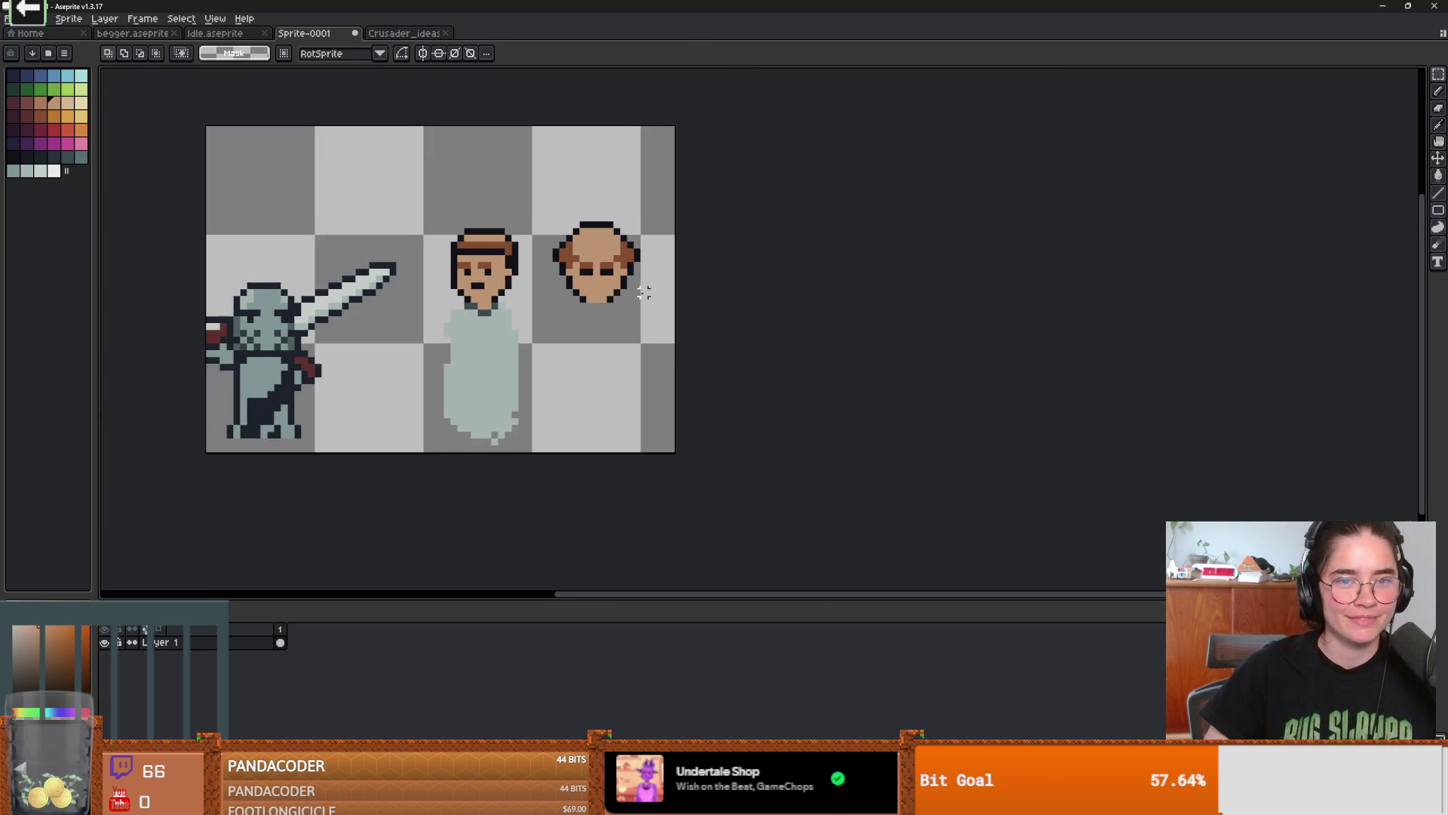
scroll(689, 297, up, 2)
scroll(612, 315, down, 2)
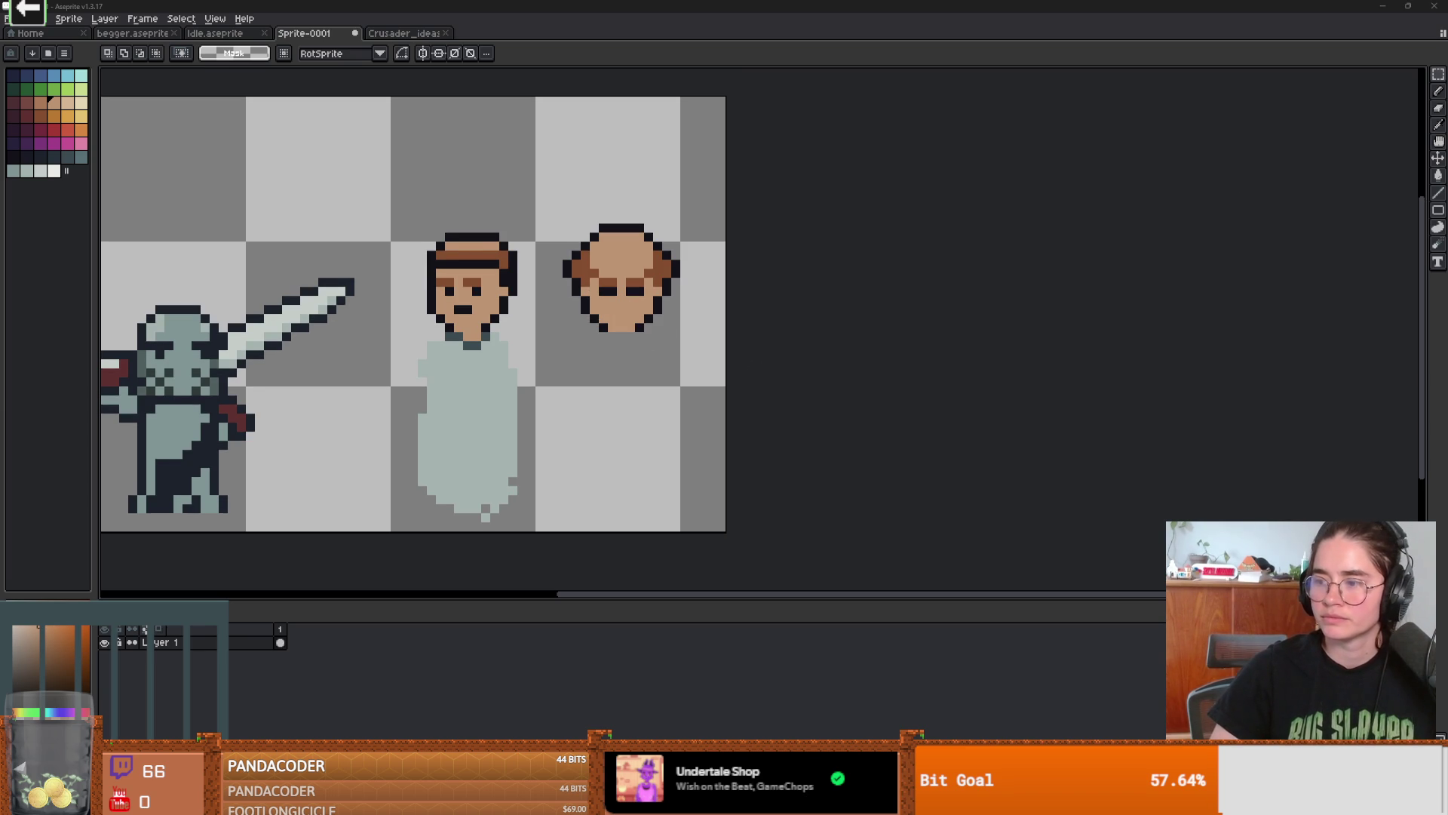
scroll(663, 445, up, 2)
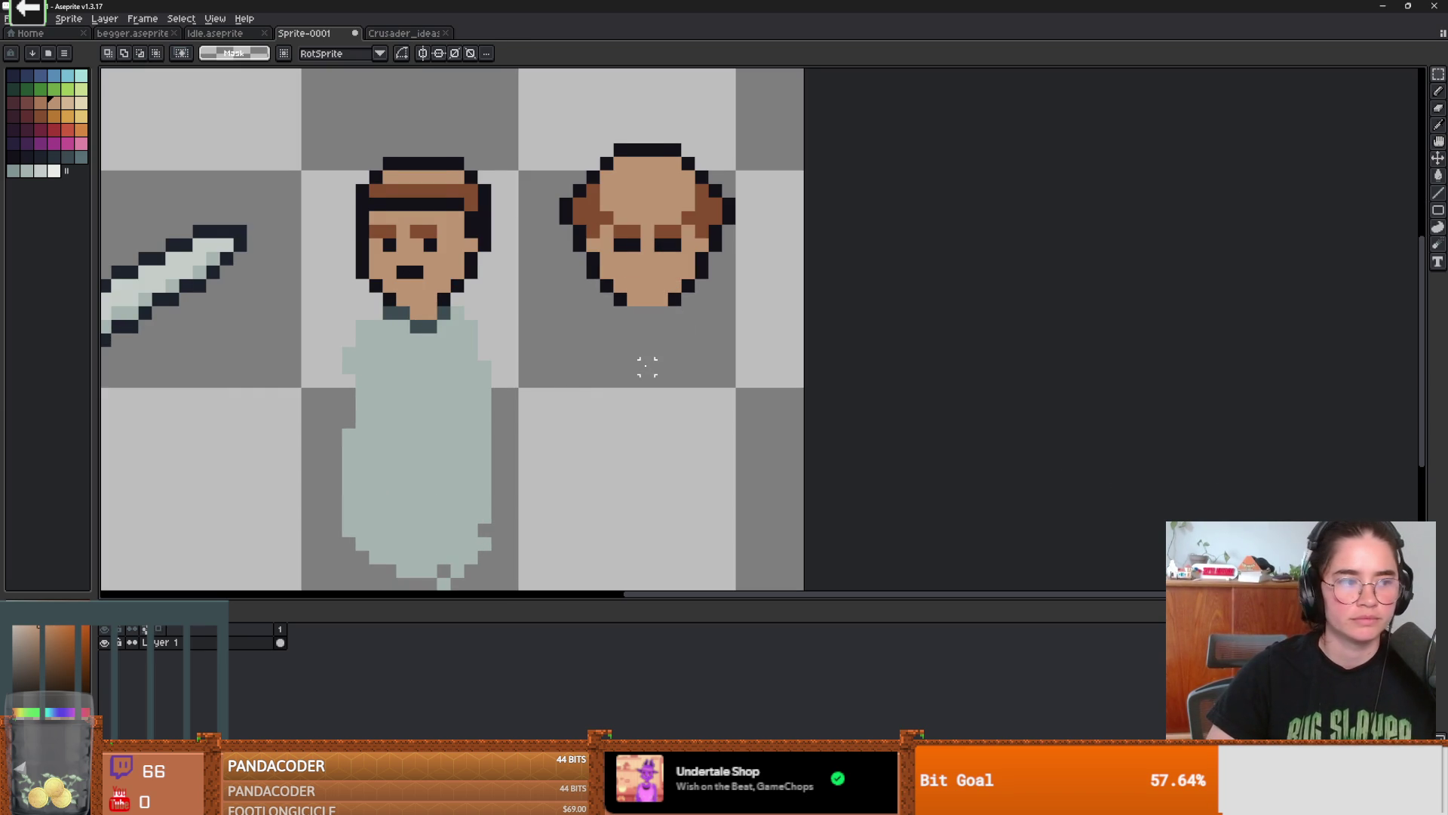
drag(565, 366, 545, 364)
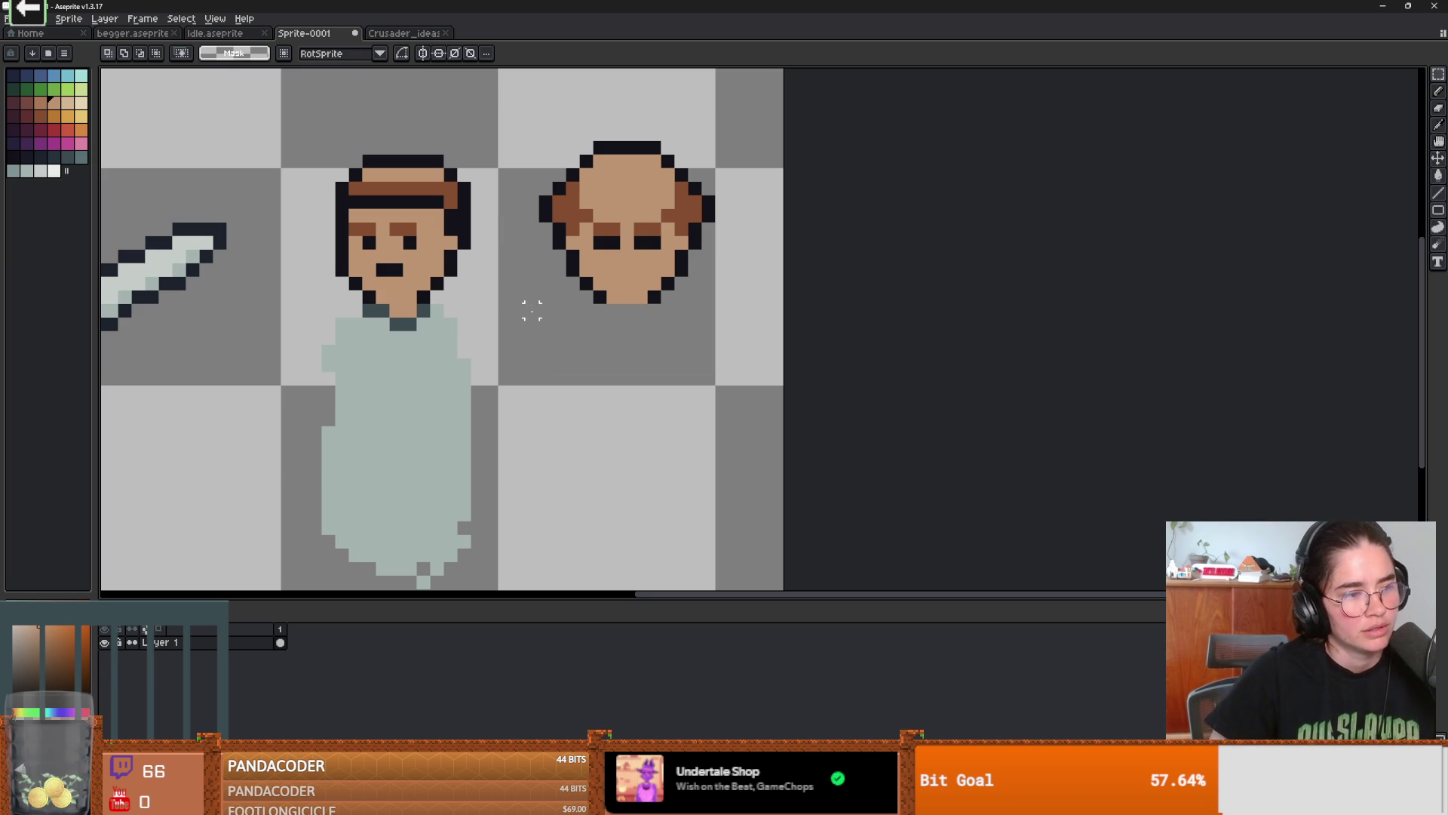
- Outline the cleric's robe body in dark maroon below the bald head
click(14, 115)
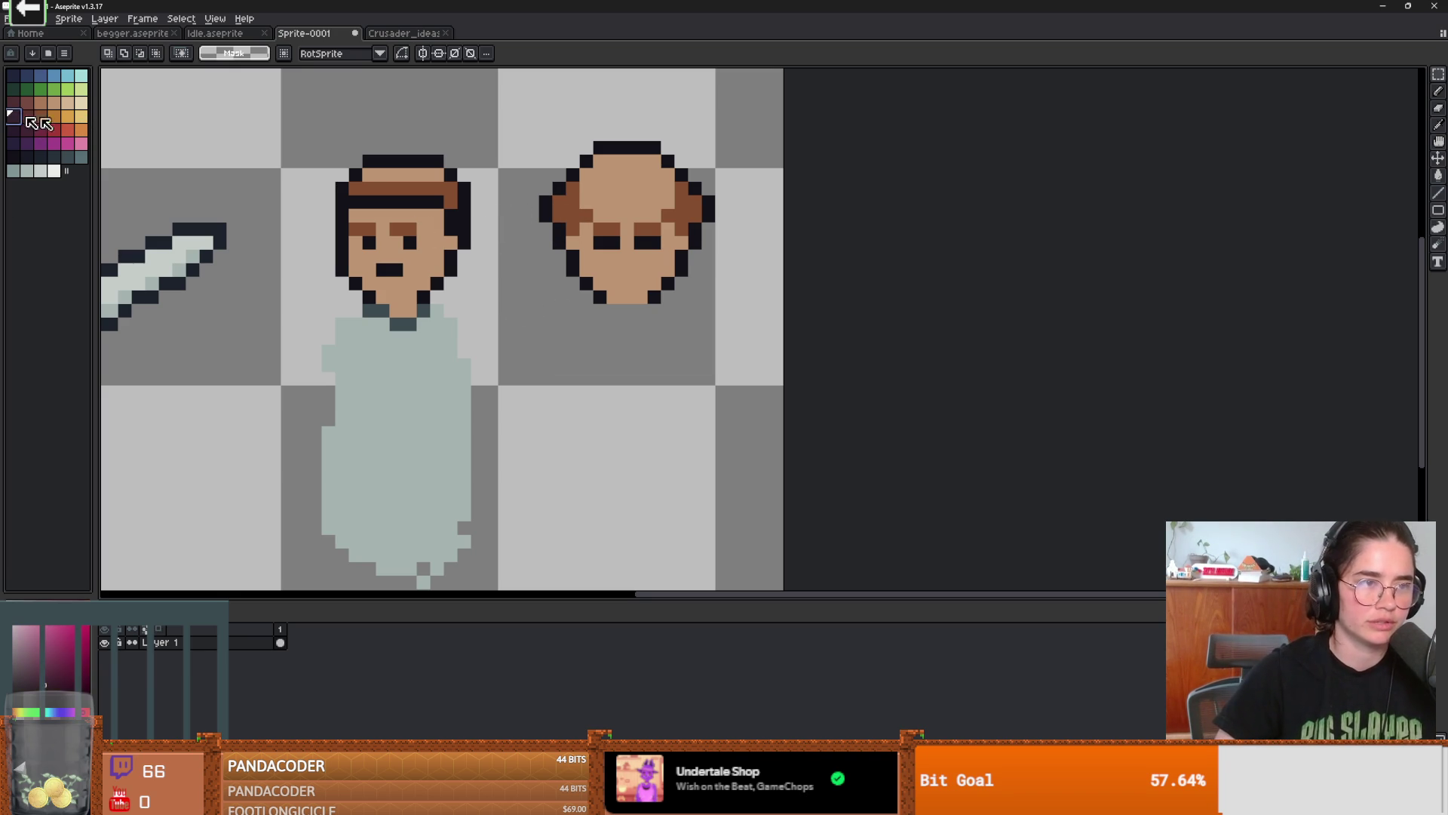
key(b)
mouse_move(585, 297)
mouse_down()
mouse_move(560, 348)
mouse_move(735, 445)
mouse_move(706, 301)
mouse_move(678, 285)
mouse_move(682, 298)
mouse_up()
key(ctrl+z)
click(546, 325)
right_click(563, 329)
click(693, 337)
- Fill the robe solid maroon and trim its bumpy sides with a 1px eraser
key(g)
click(649, 392)
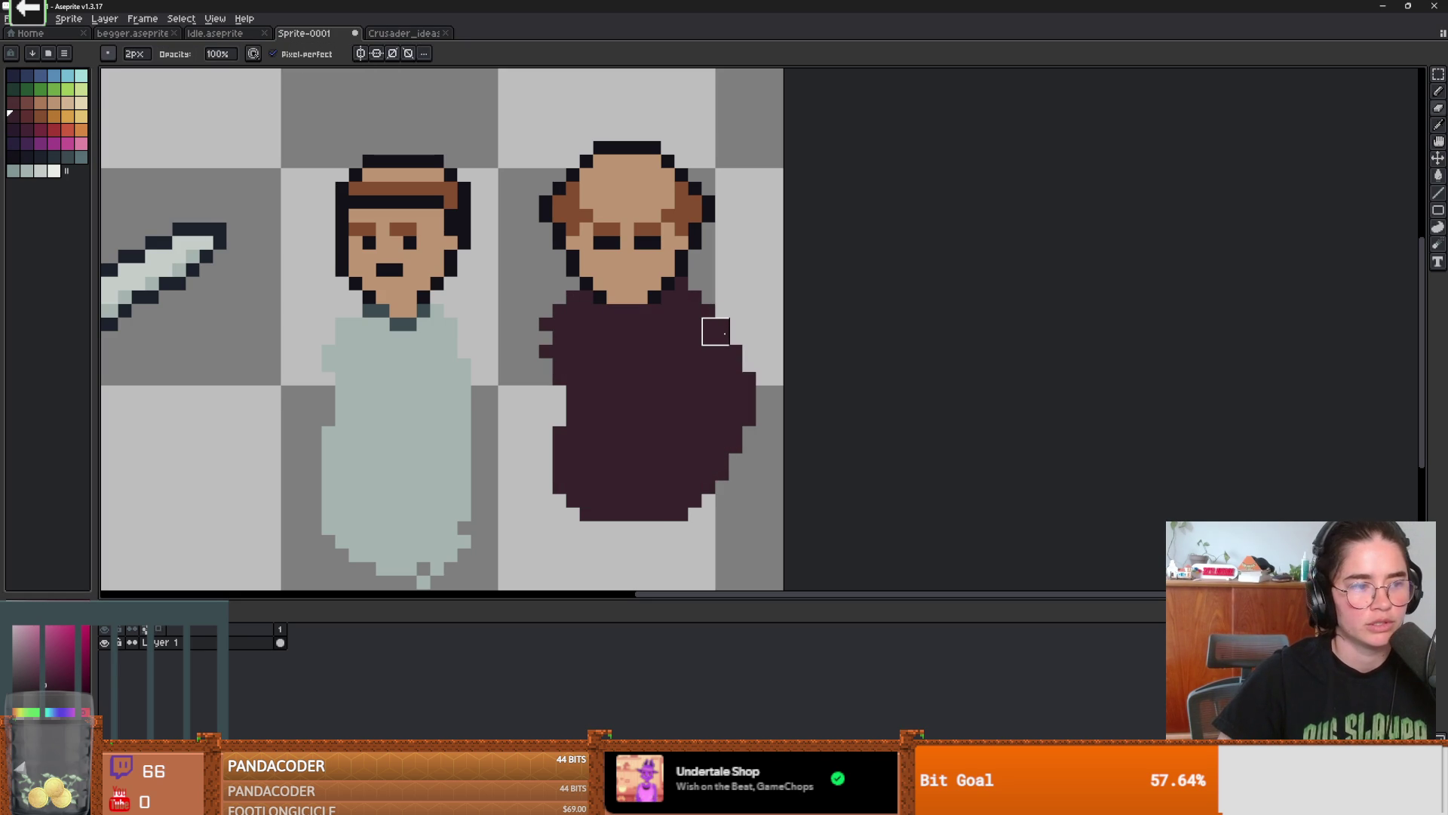
drag(715, 318, 715, 490)
drag(553, 321, 552, 464)
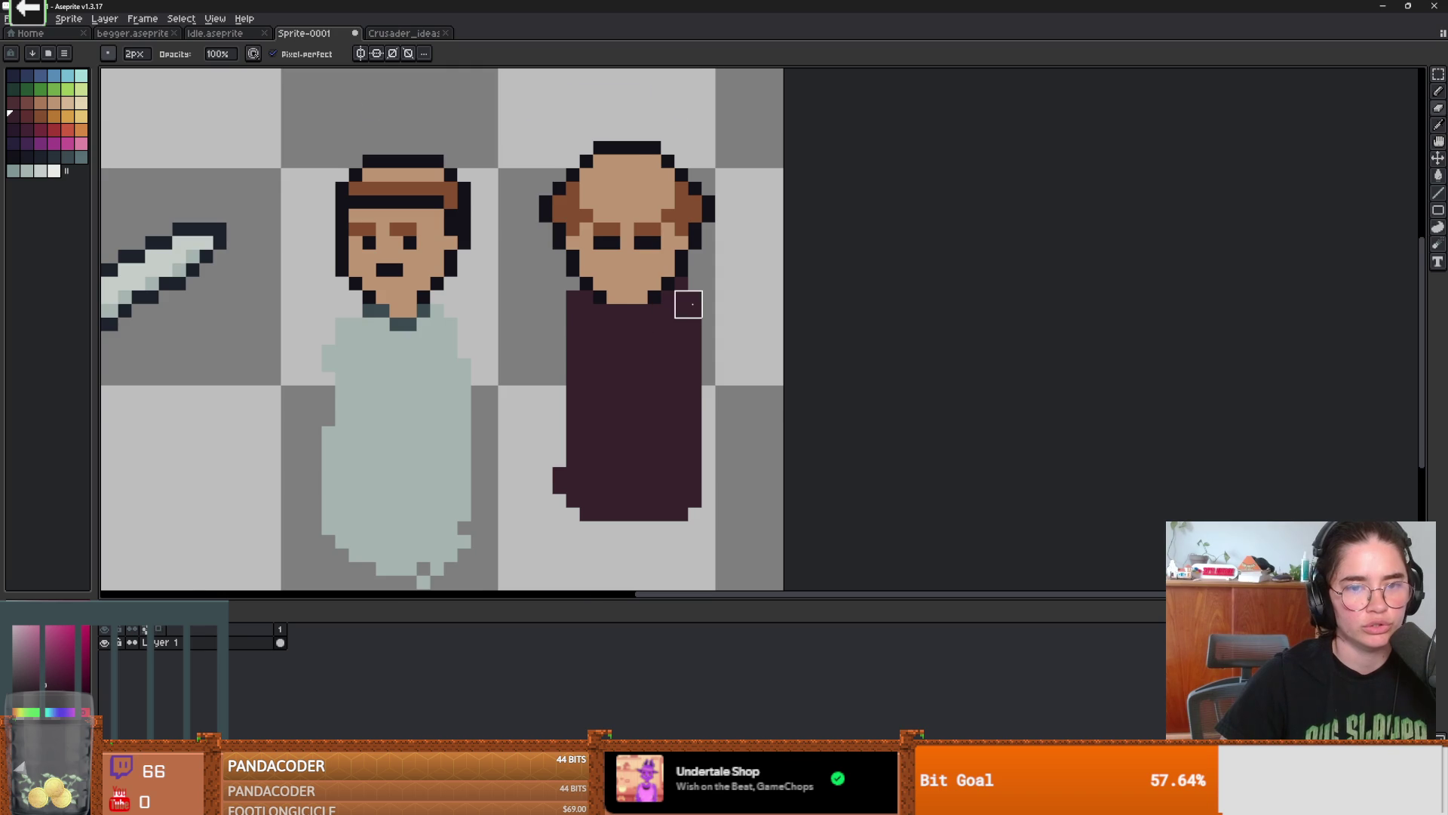
scroll(689, 304, up, 1)
key(minus)
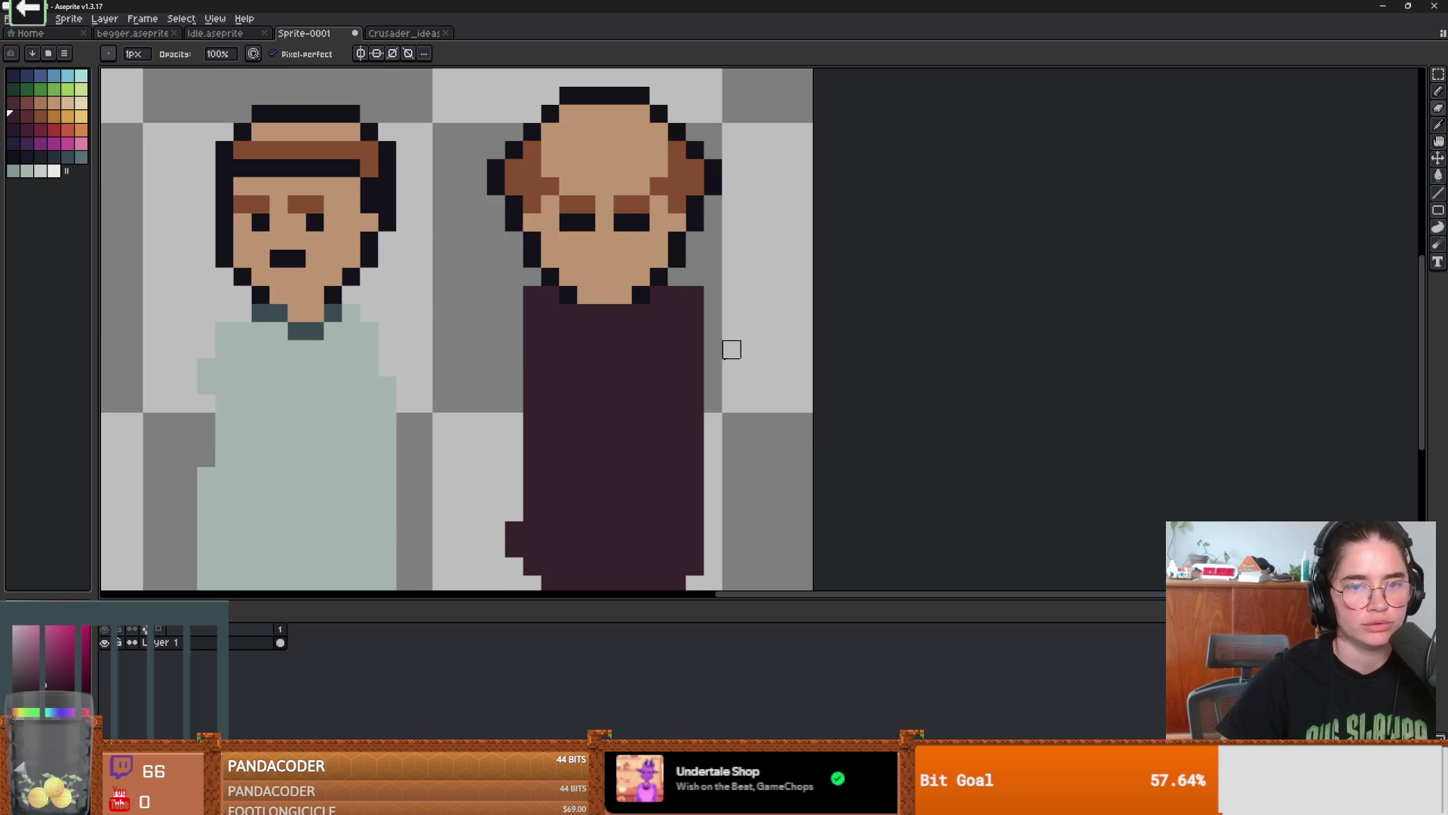
drag(694, 288, 676, 581)
- Patch the notch at the robe's lower right and the missing bottom-left pixel
scroll(688, 371, down, 1)
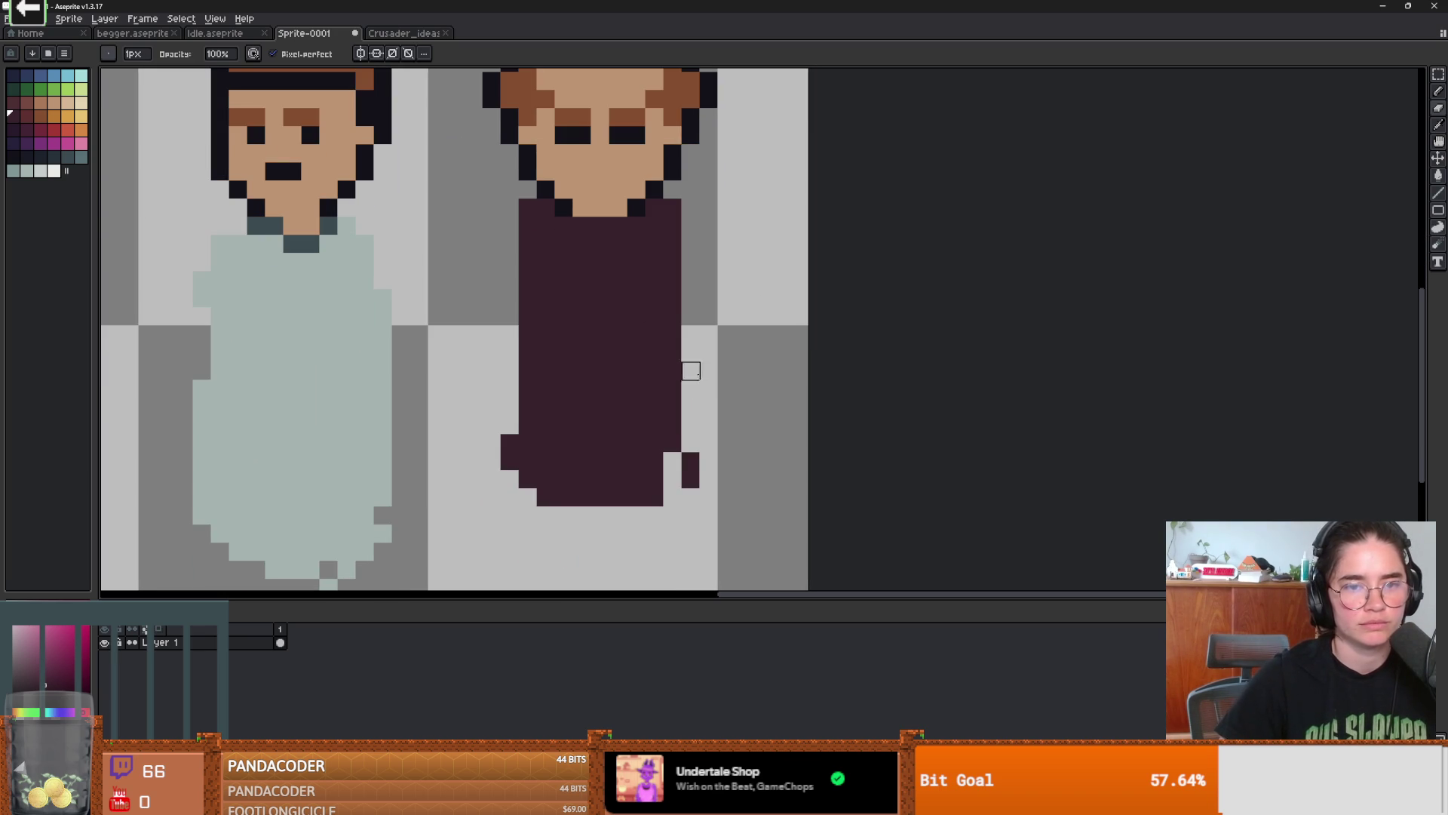
scroll(584, 441, down, 1)
scroll(584, 441, up, 1)
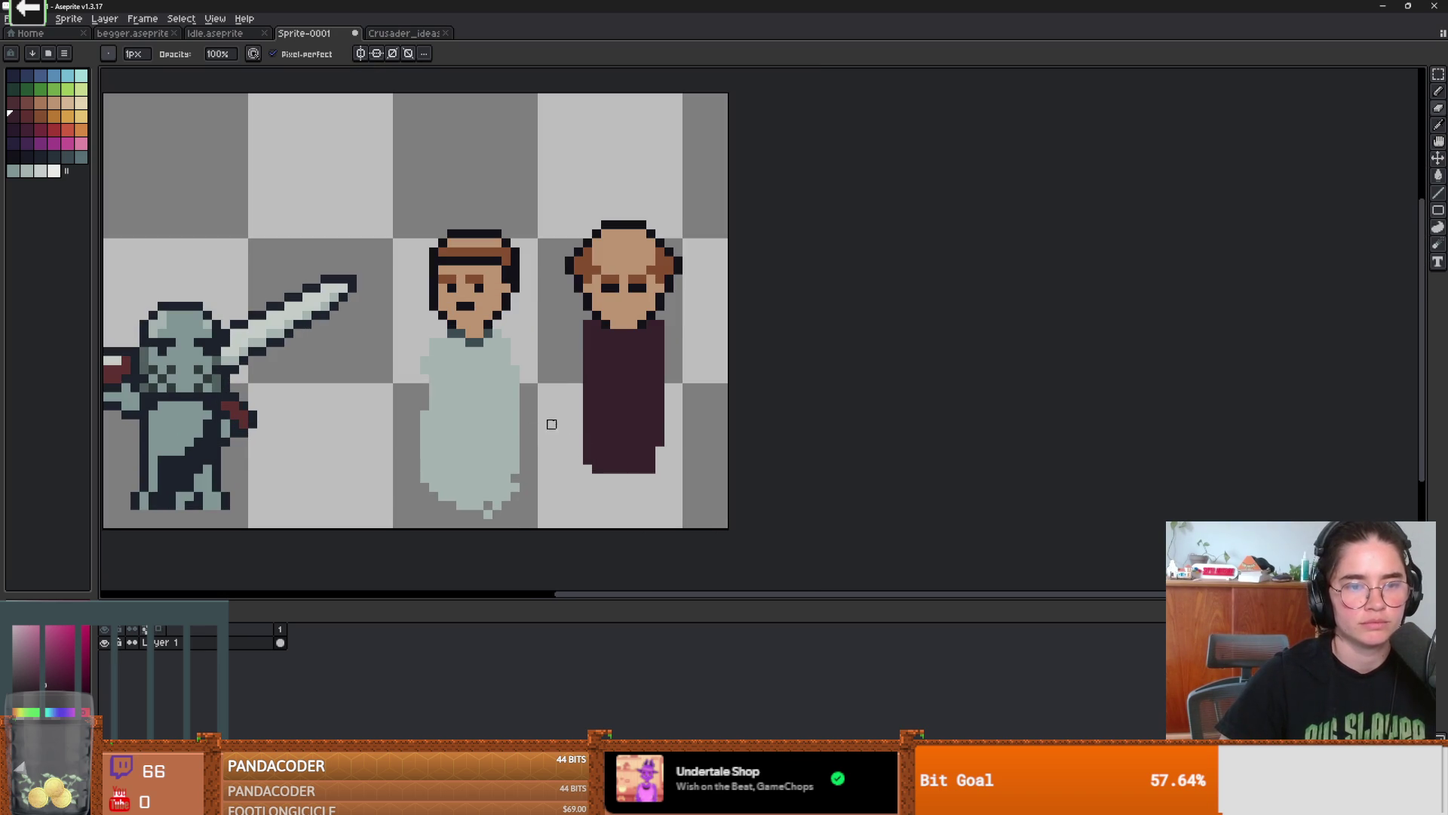
scroll(649, 470, up, 1)
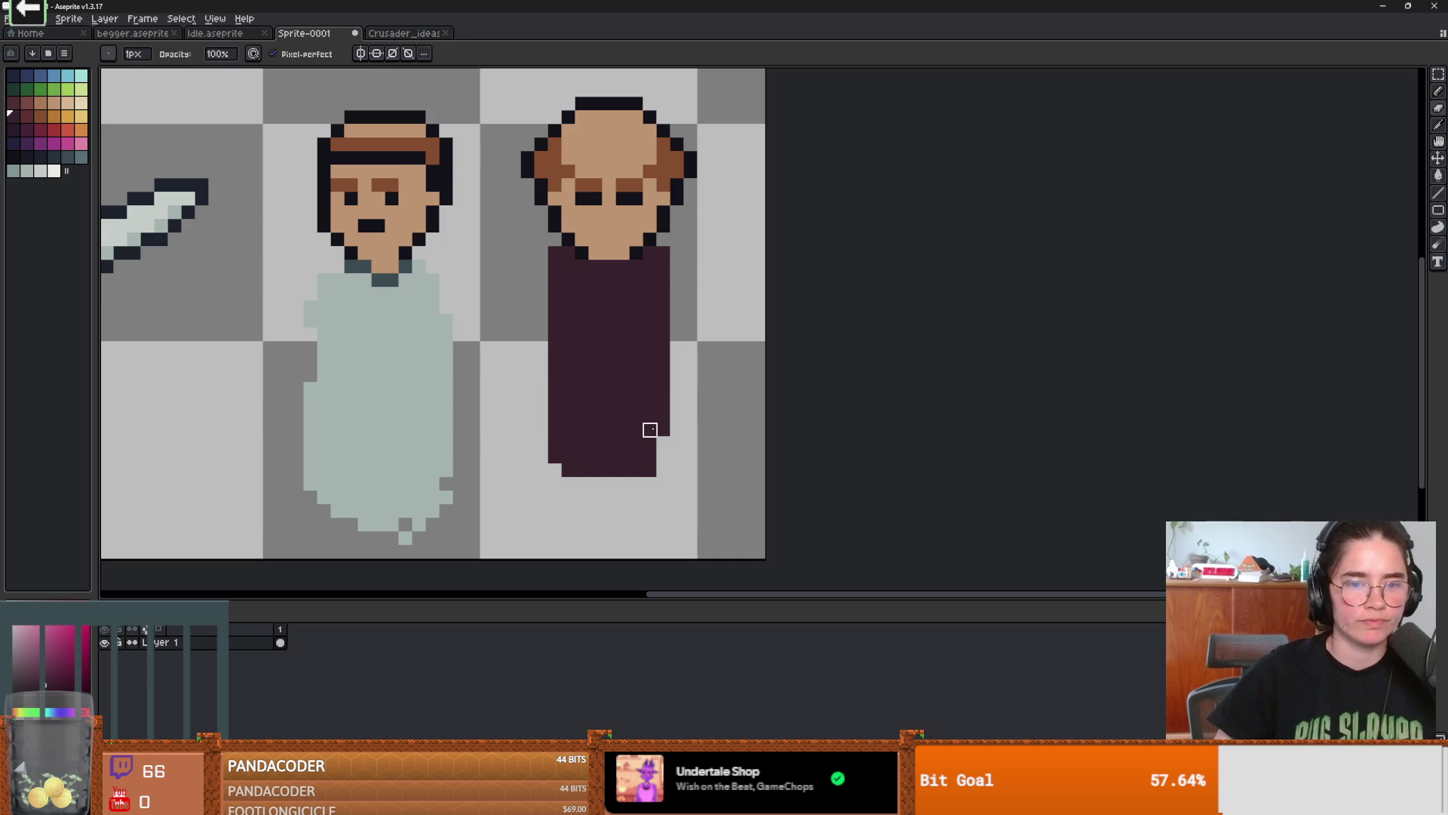
key(b)
drag(663, 442, 661, 462)
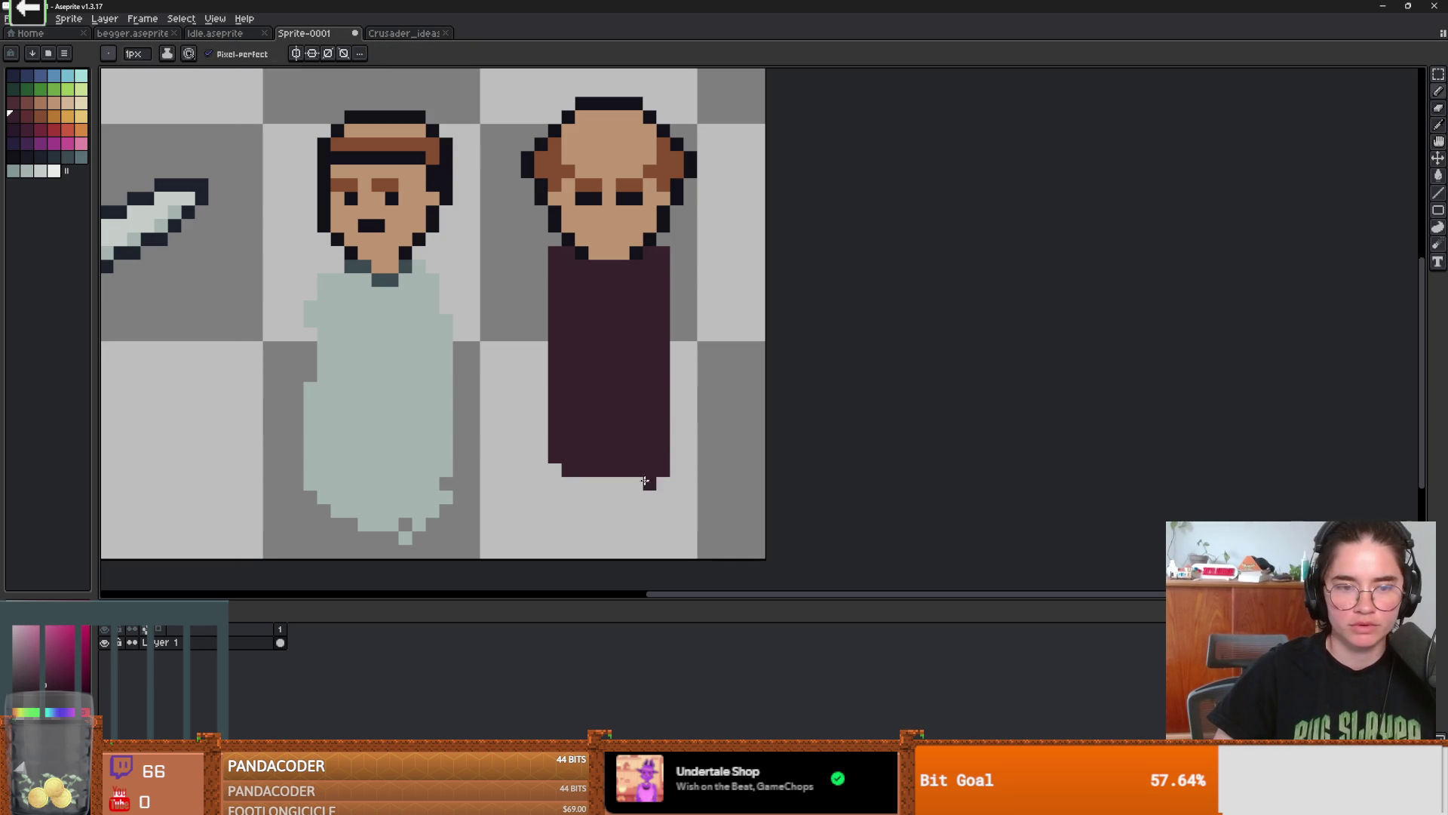
click(555, 470)
- Draw near-black feet under the robe and select the whole cleric sprite
click(13, 157)
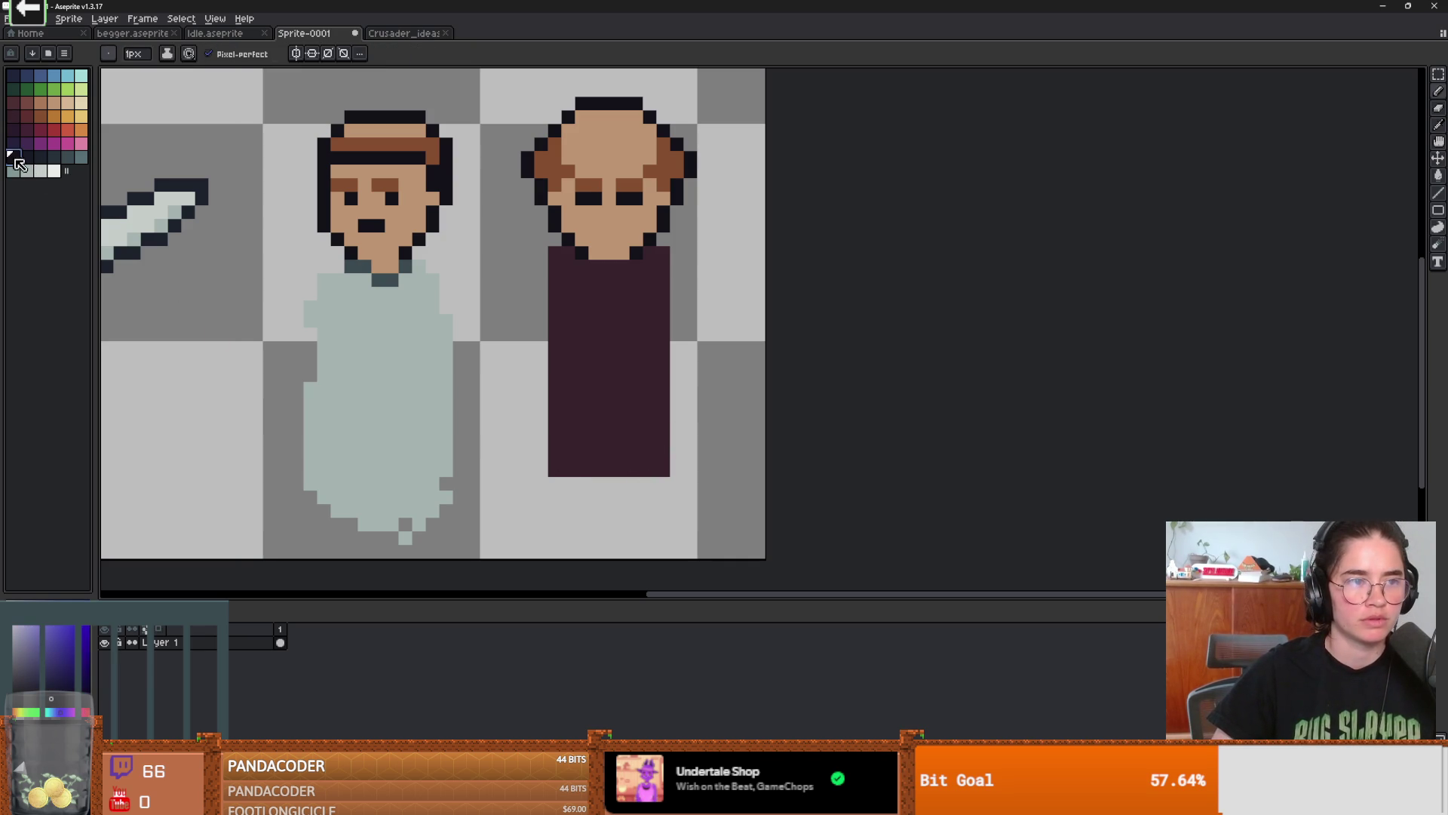
drag(582, 482, 540, 482)
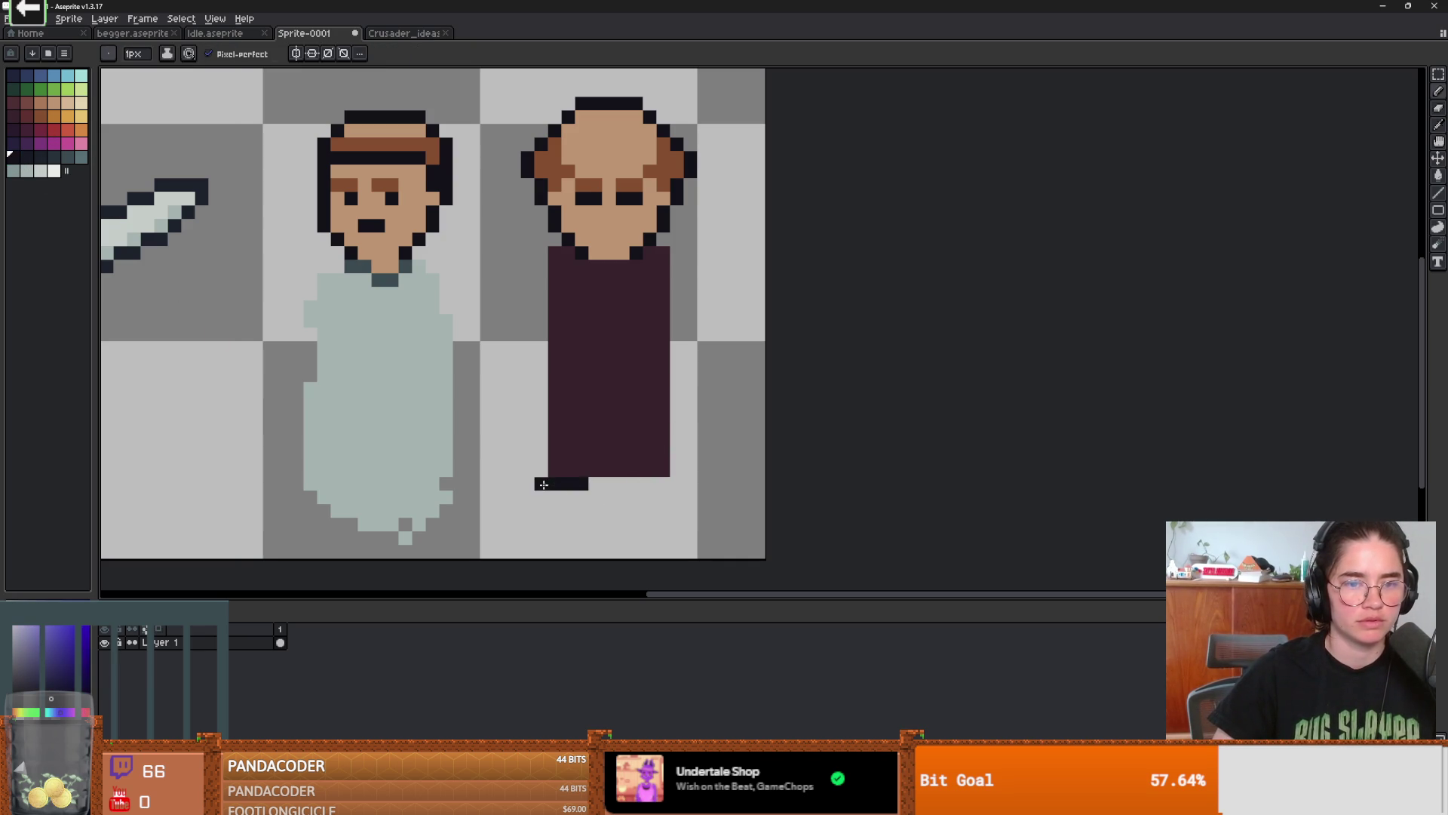
scroll(592, 507, down, 2)
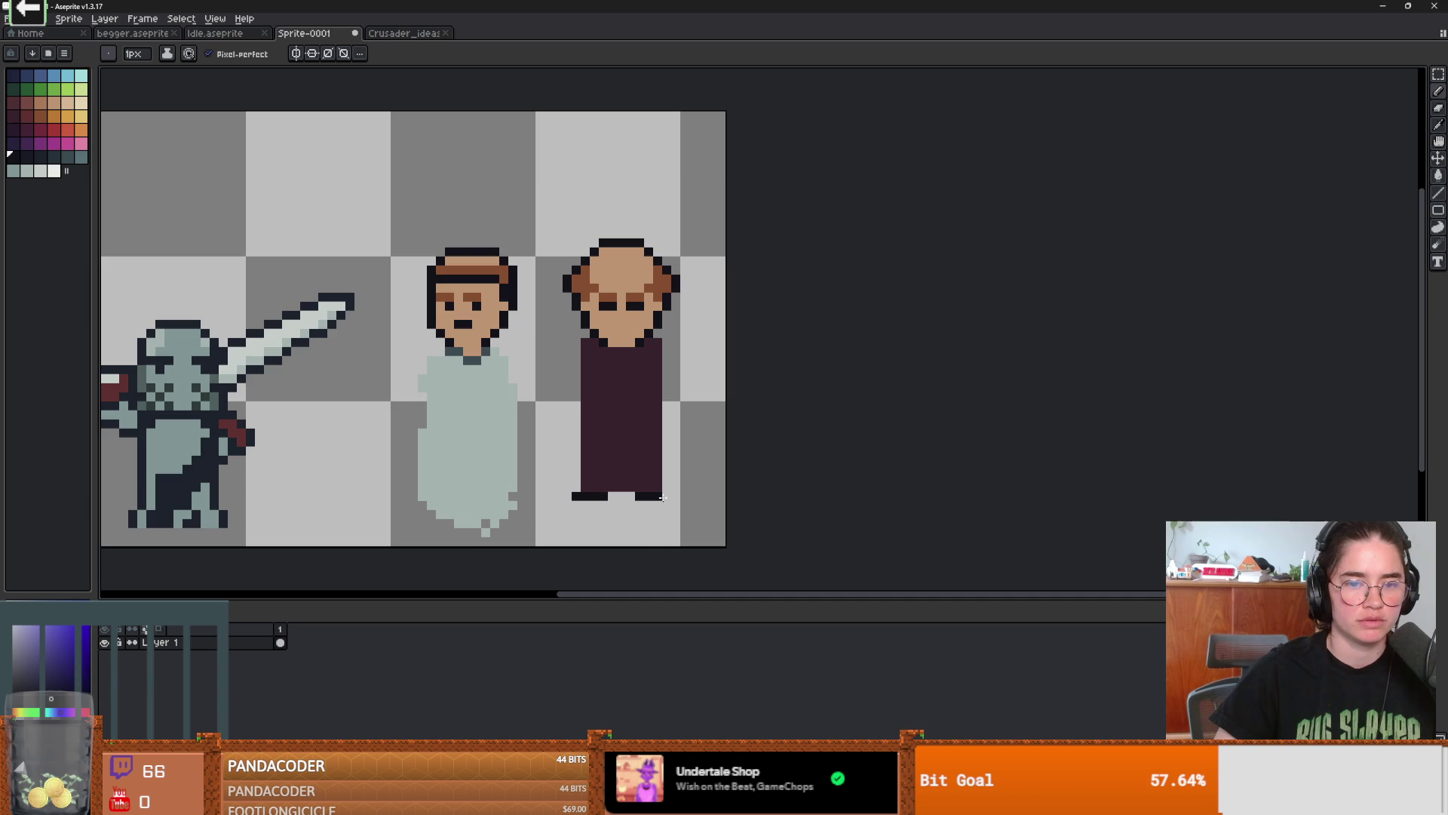
key(m)
drag(706, 212, 573, 544)
key(Escape)
mouse_move(724, 167)
mouse_down()
mouse_move(536, 502)
mouse_move(544, 537)
mouse_up()
mouse_move(632, 466)
mouse_down()
mouse_move(317, 498)
mouse_move(614, 452)
mouse_move(628, 489)
mouse_up()
key(ctrl+d)
scroll(684, 507, up, 1)
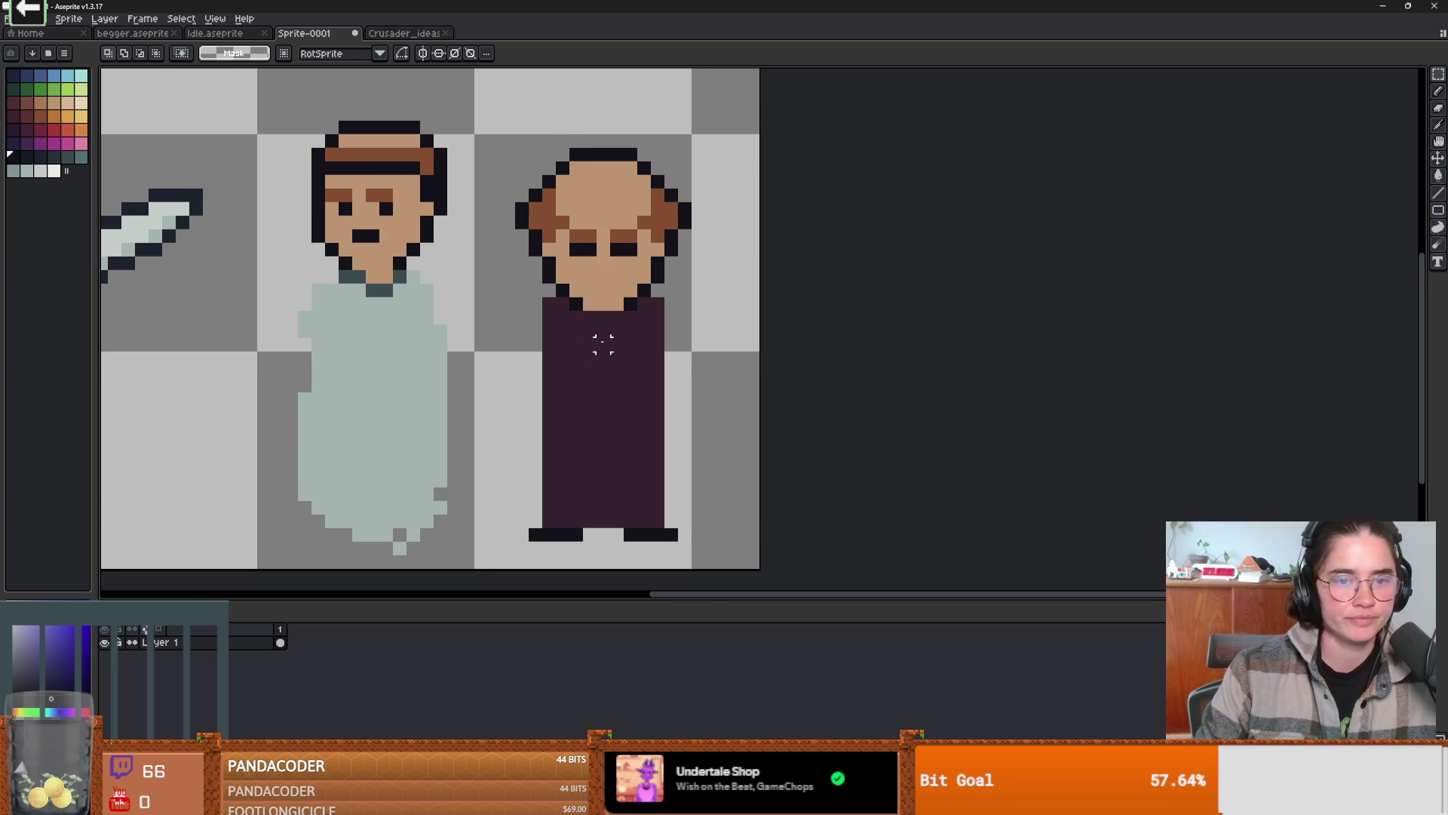
scroll(565, 340, up, 1)
scroll(534, 261, down, 1)
key(i)
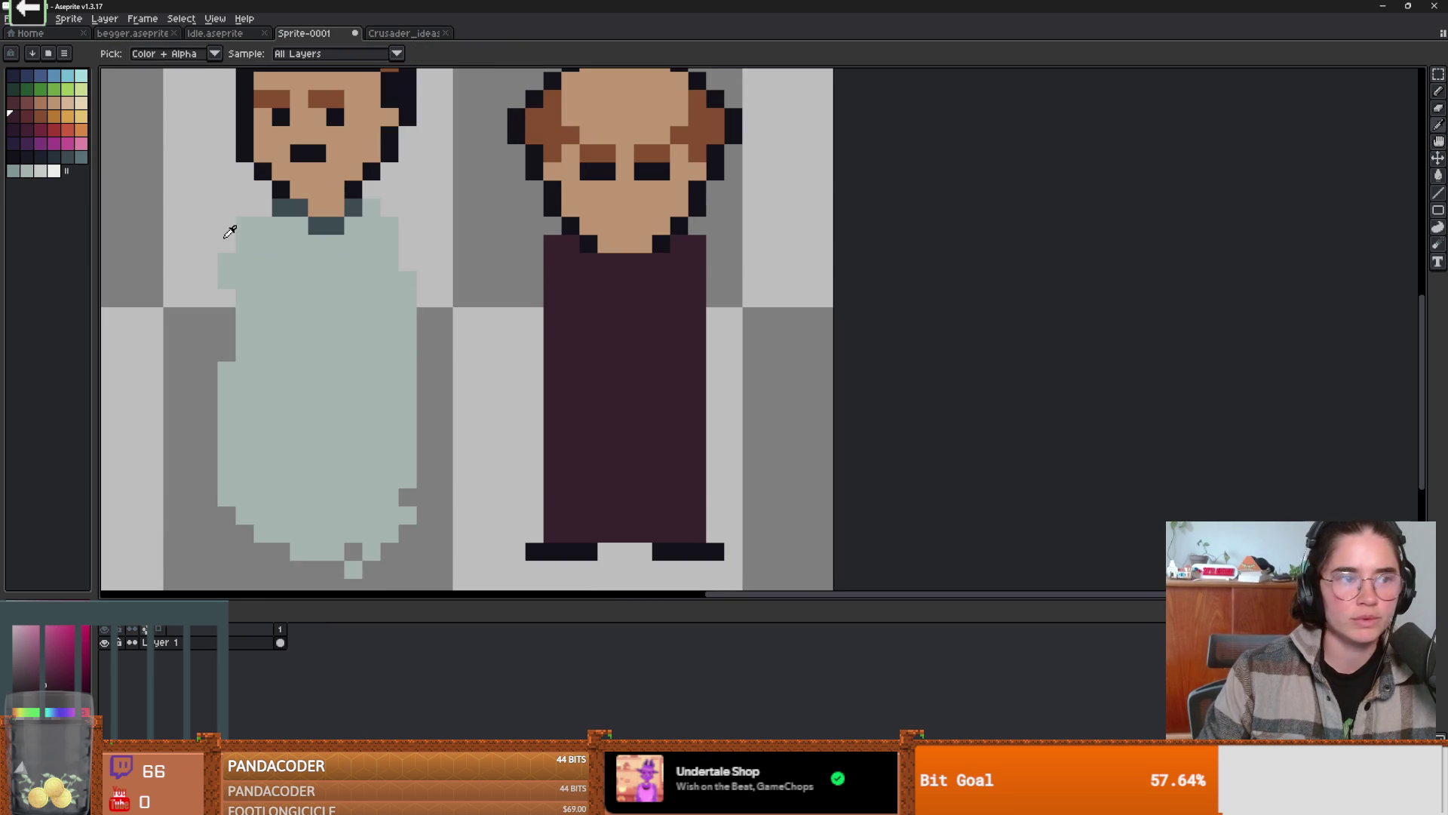
- Paint a white strip beside the robe and shift it down two pixels
click(54, 170)
key(b)
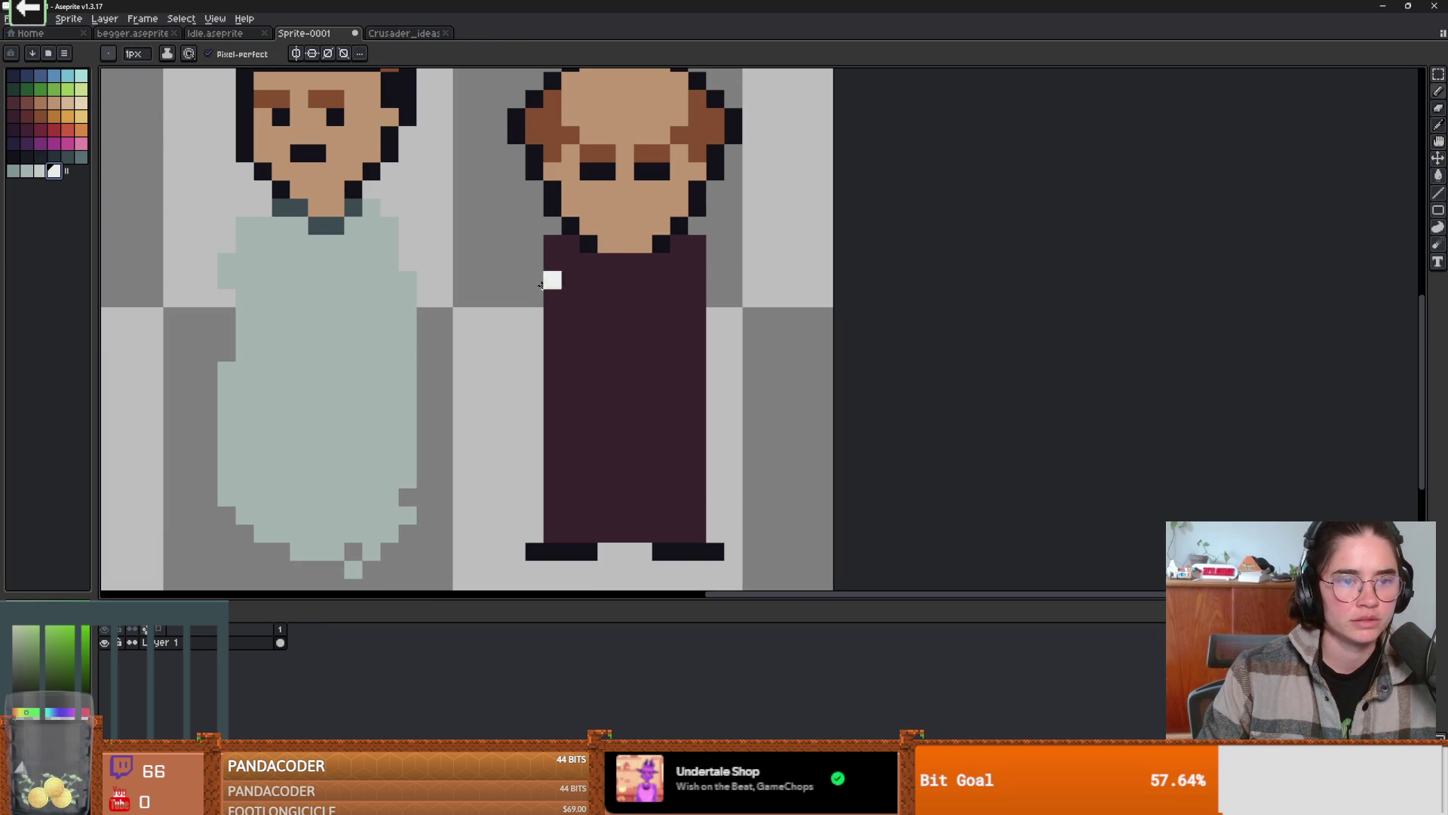
mouse_move(526, 243)
mouse_down()
mouse_move(526, 300)
mouse_move(494, 320)
mouse_move(528, 356)
mouse_move(581, 377)
mouse_move(591, 362)
mouse_up()
key(m)
key(w)
click(580, 268)
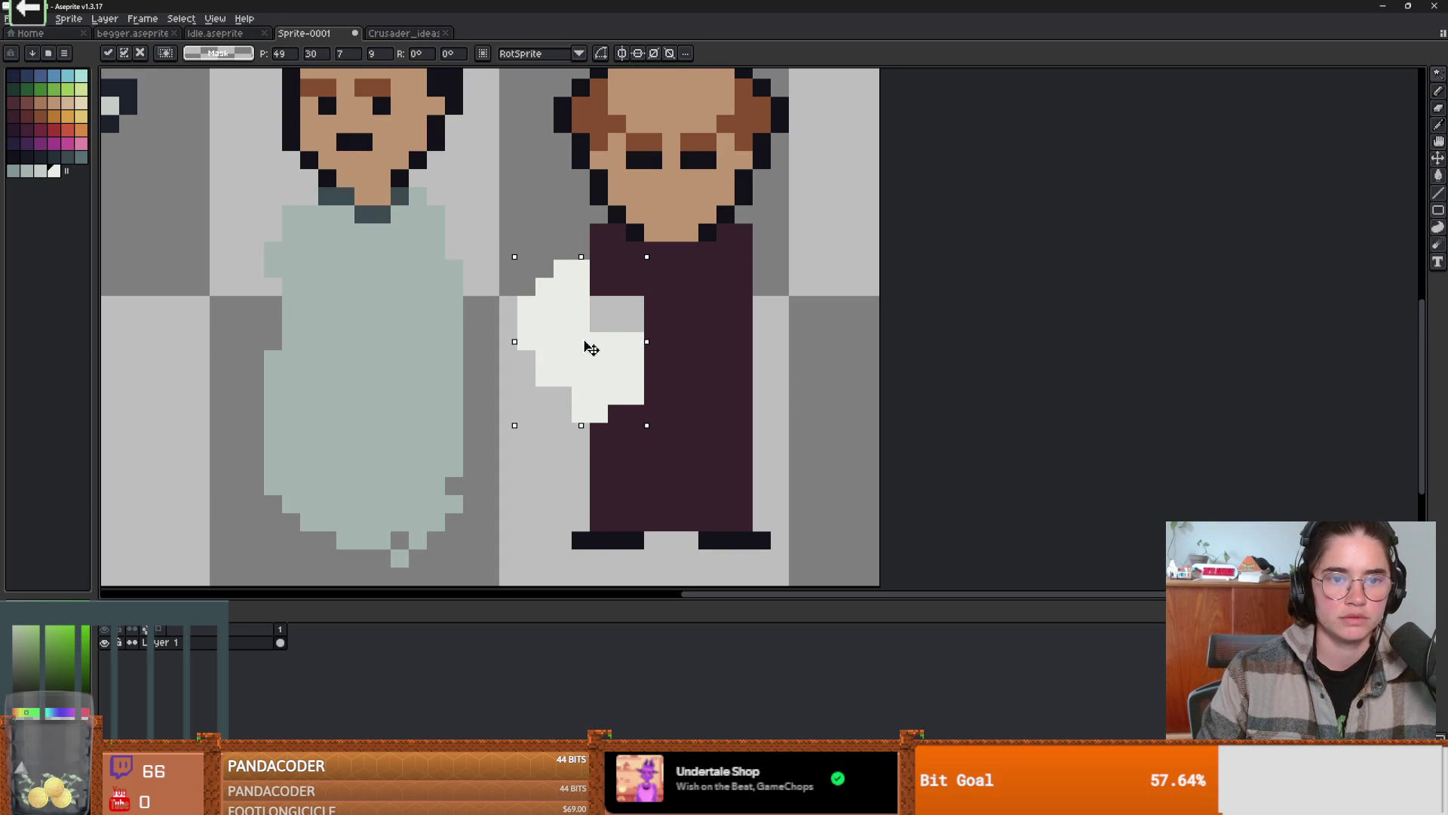
key(w)
click(715, 355)
- Try Magic Wand selections of the background and robe, then clear the selection
click(853, 341)
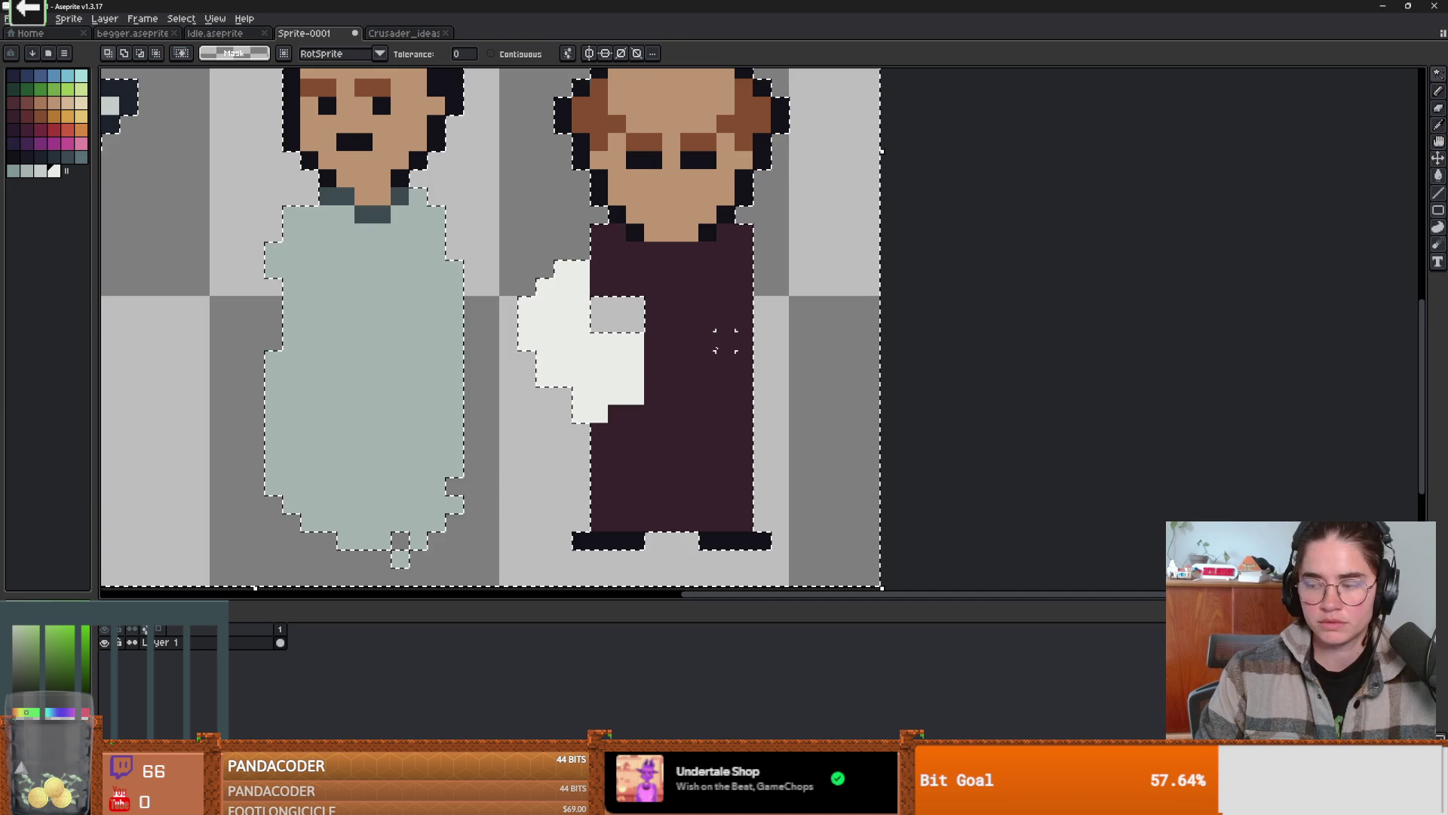
click(717, 350)
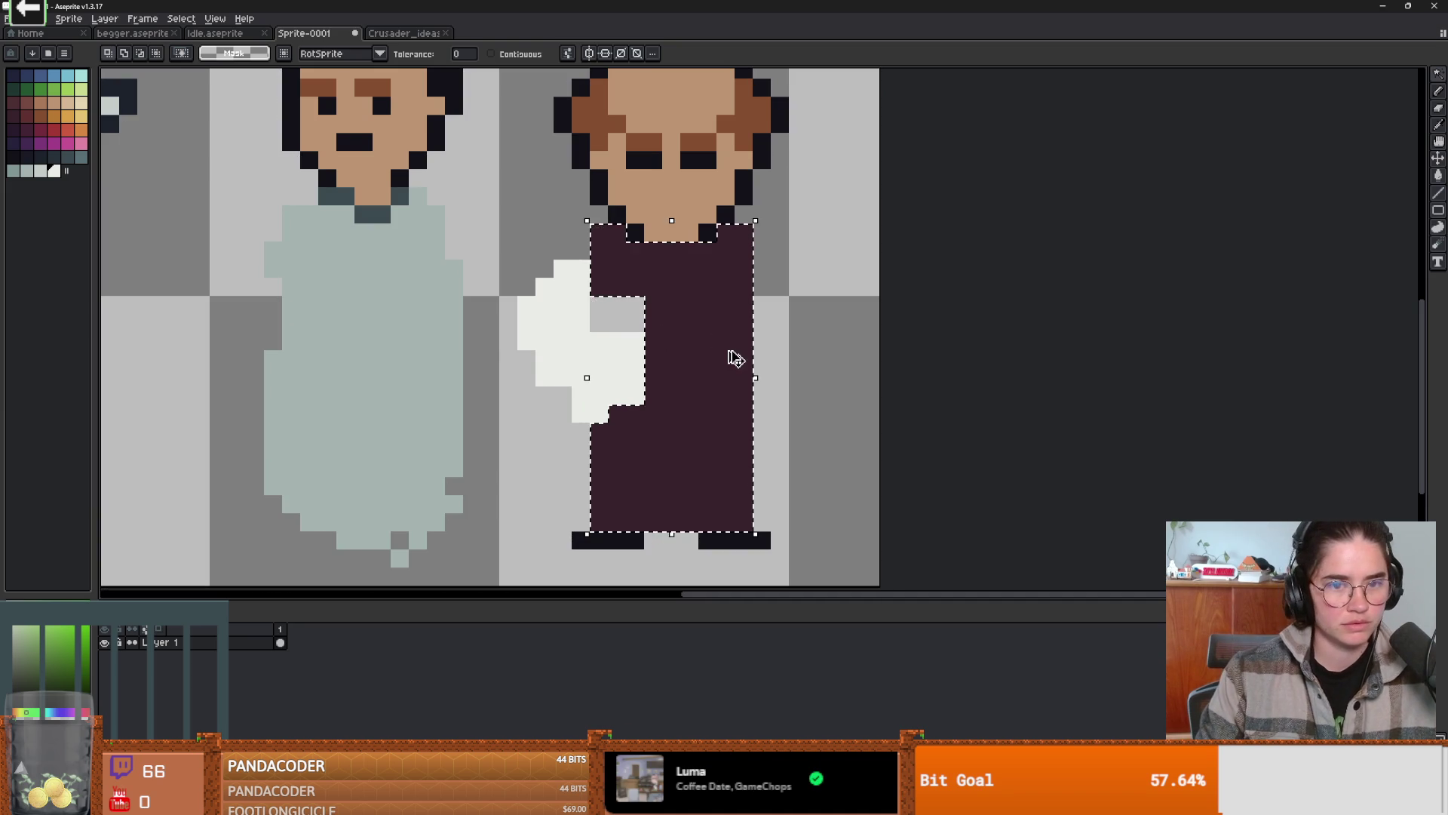
click(785, 384)
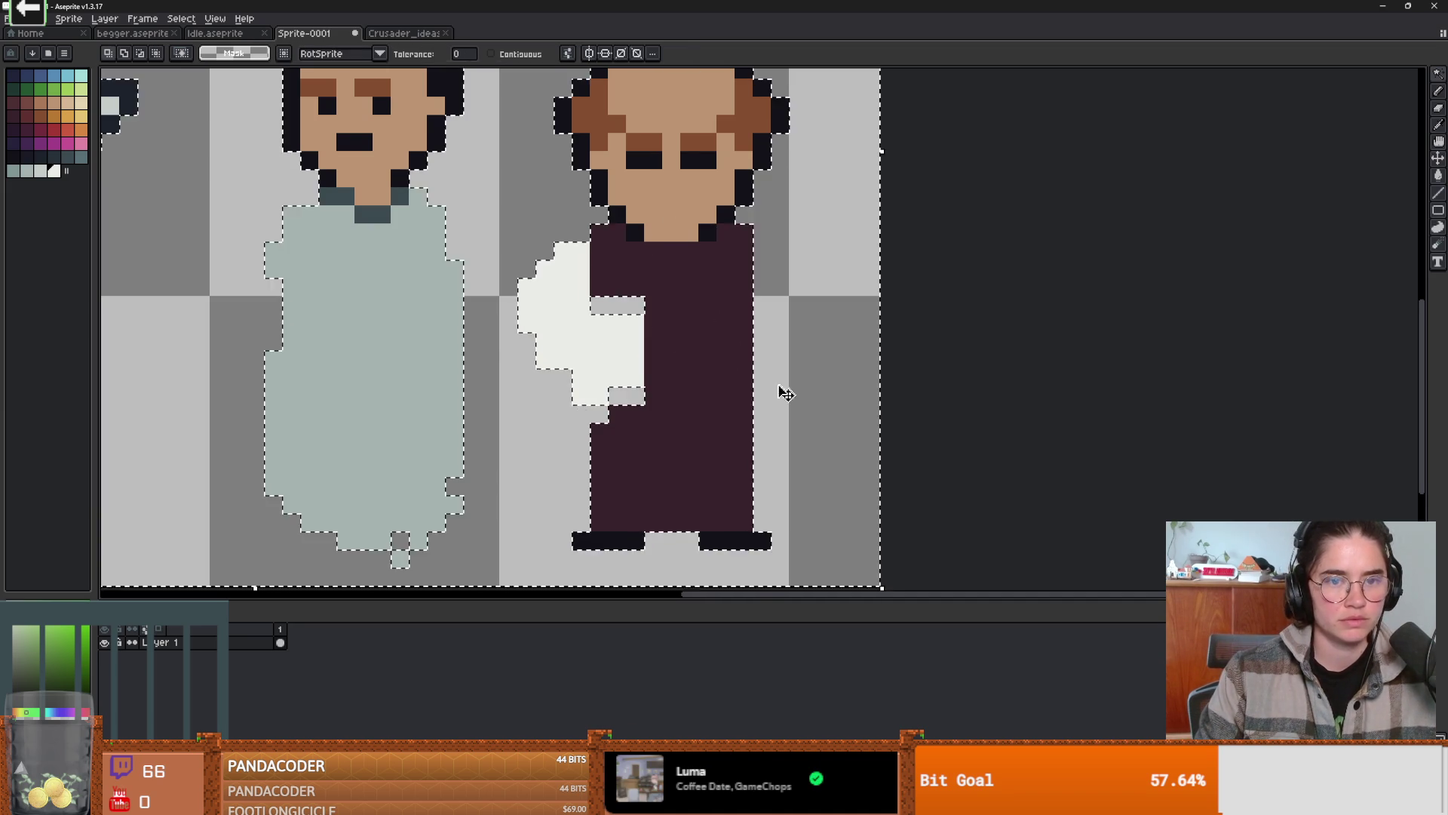
scroll(818, 394, down, 3)
key(m)
key(ctrl+d)
scroll(676, 386, up, 1)
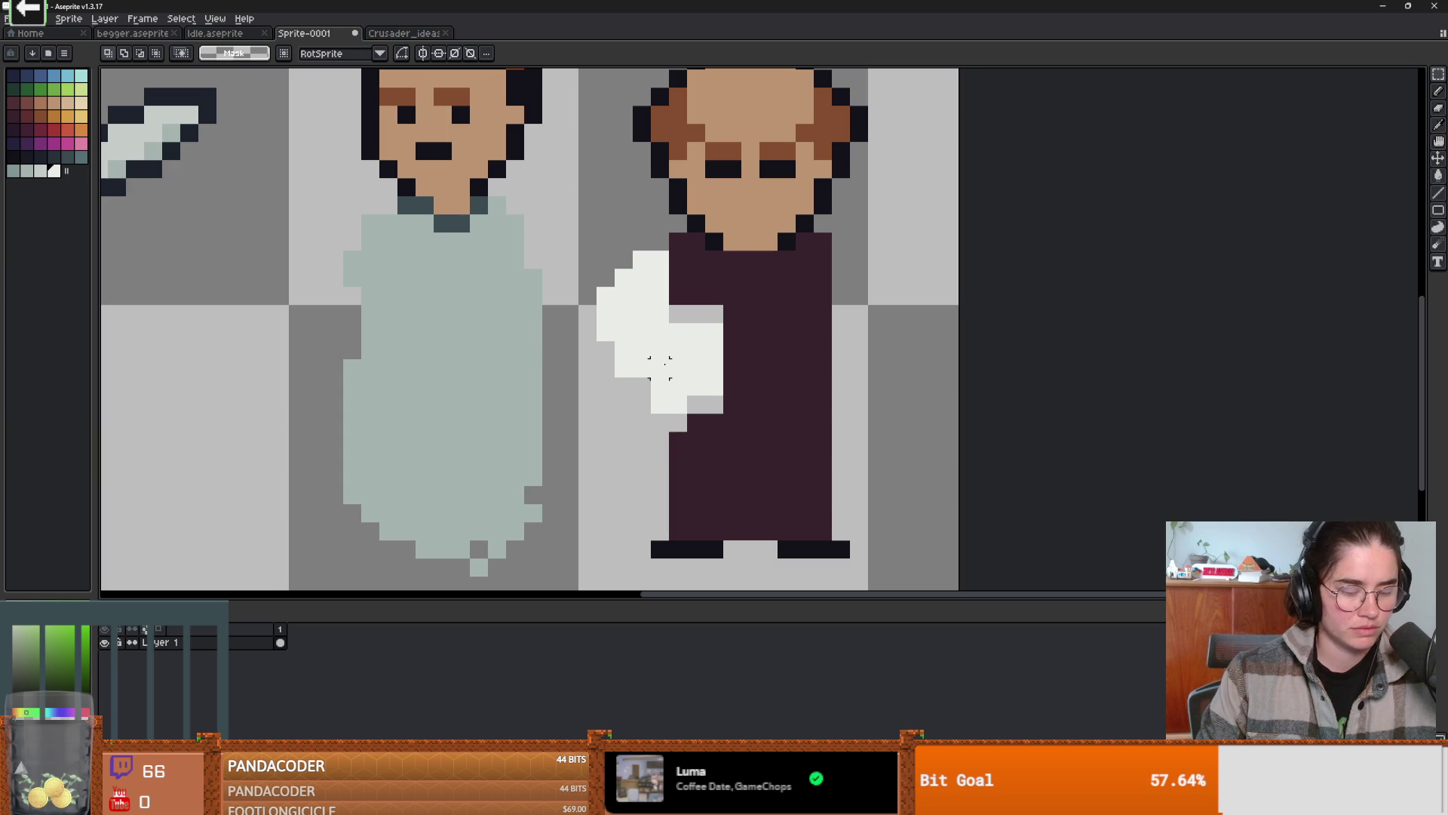
key(w)
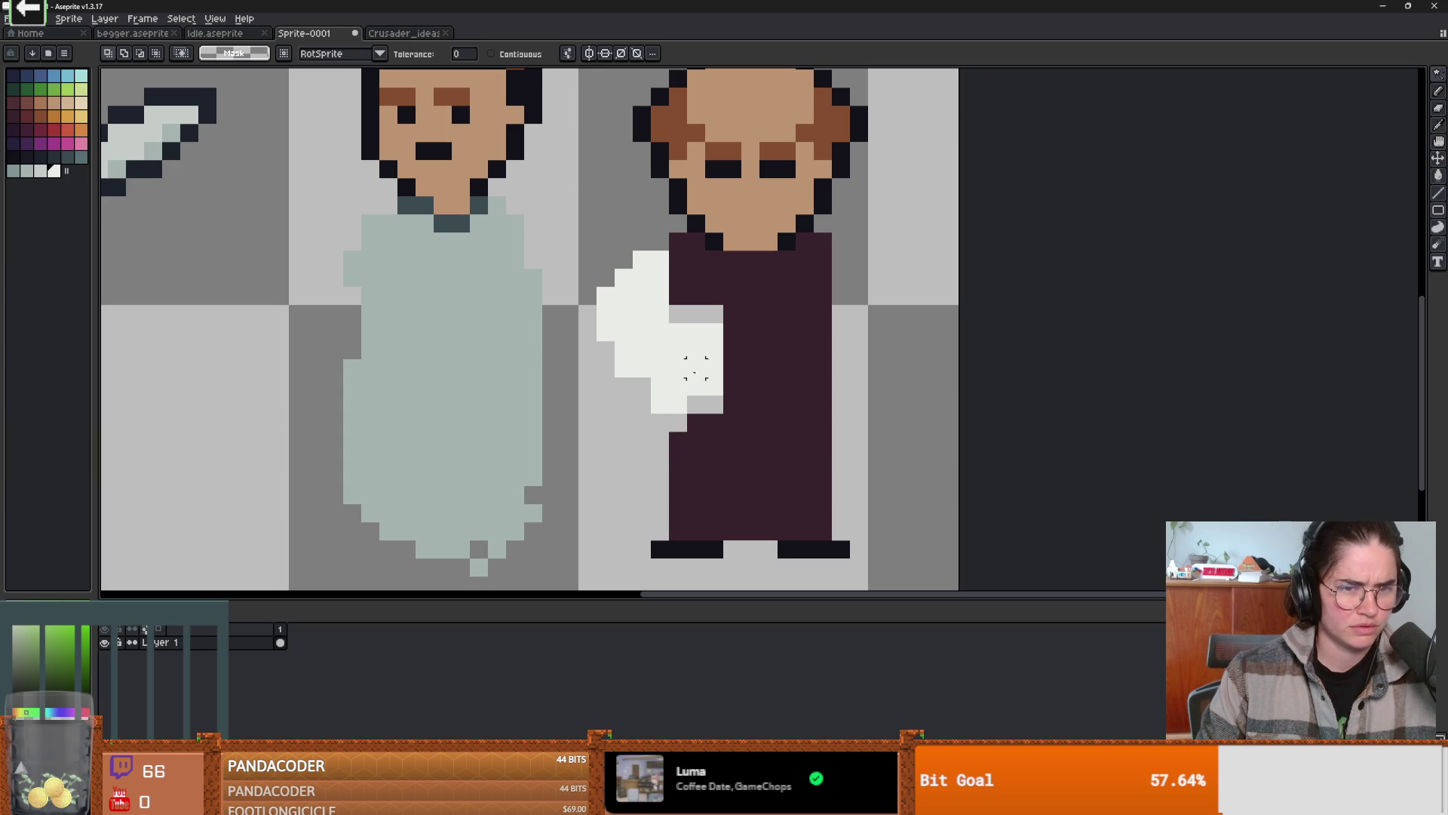
key(b)
key(w)
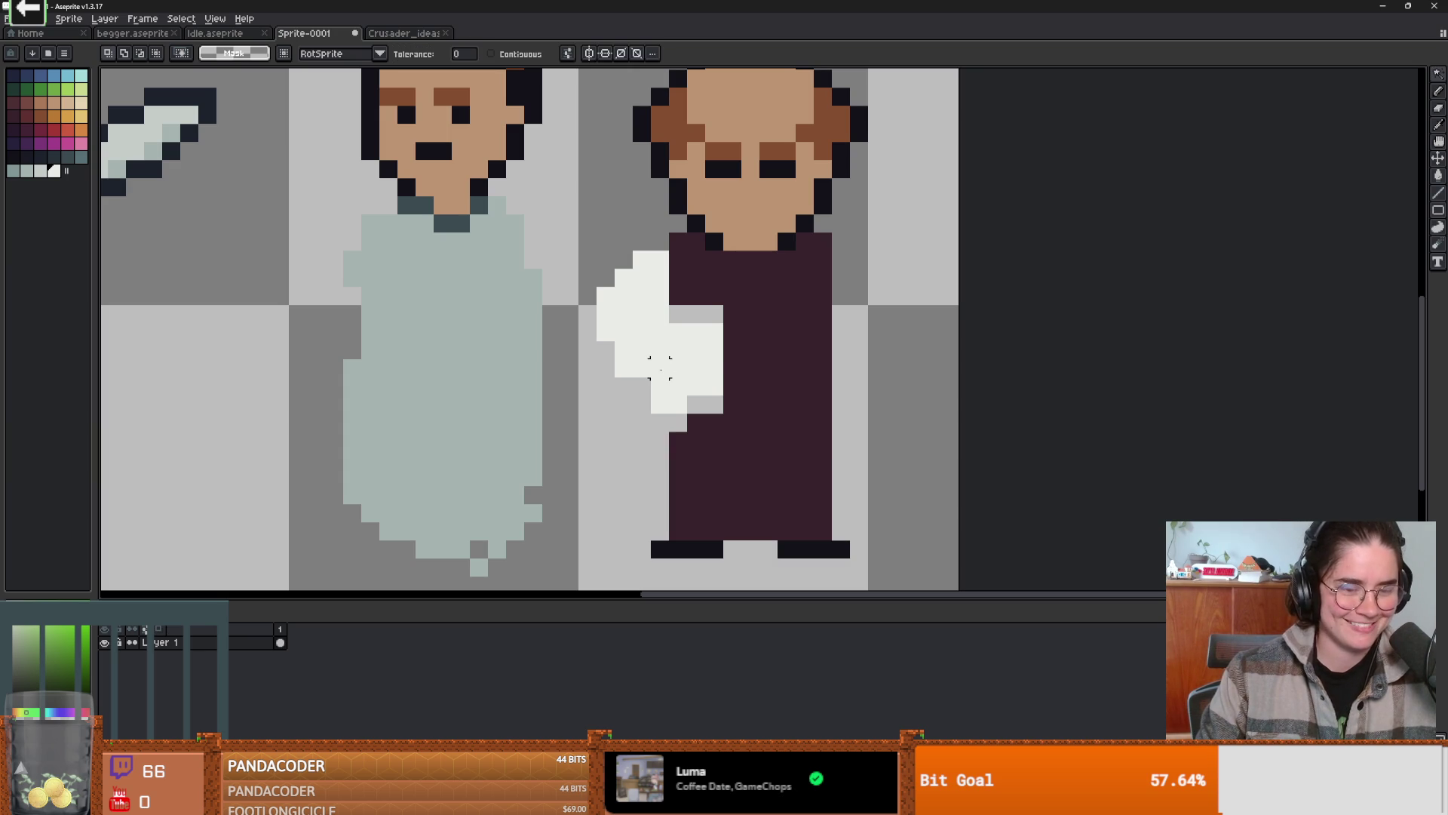
- Copy the white hand onto the robe's right side as a matching sleeve
key(q)
key(w)
click(677, 368)
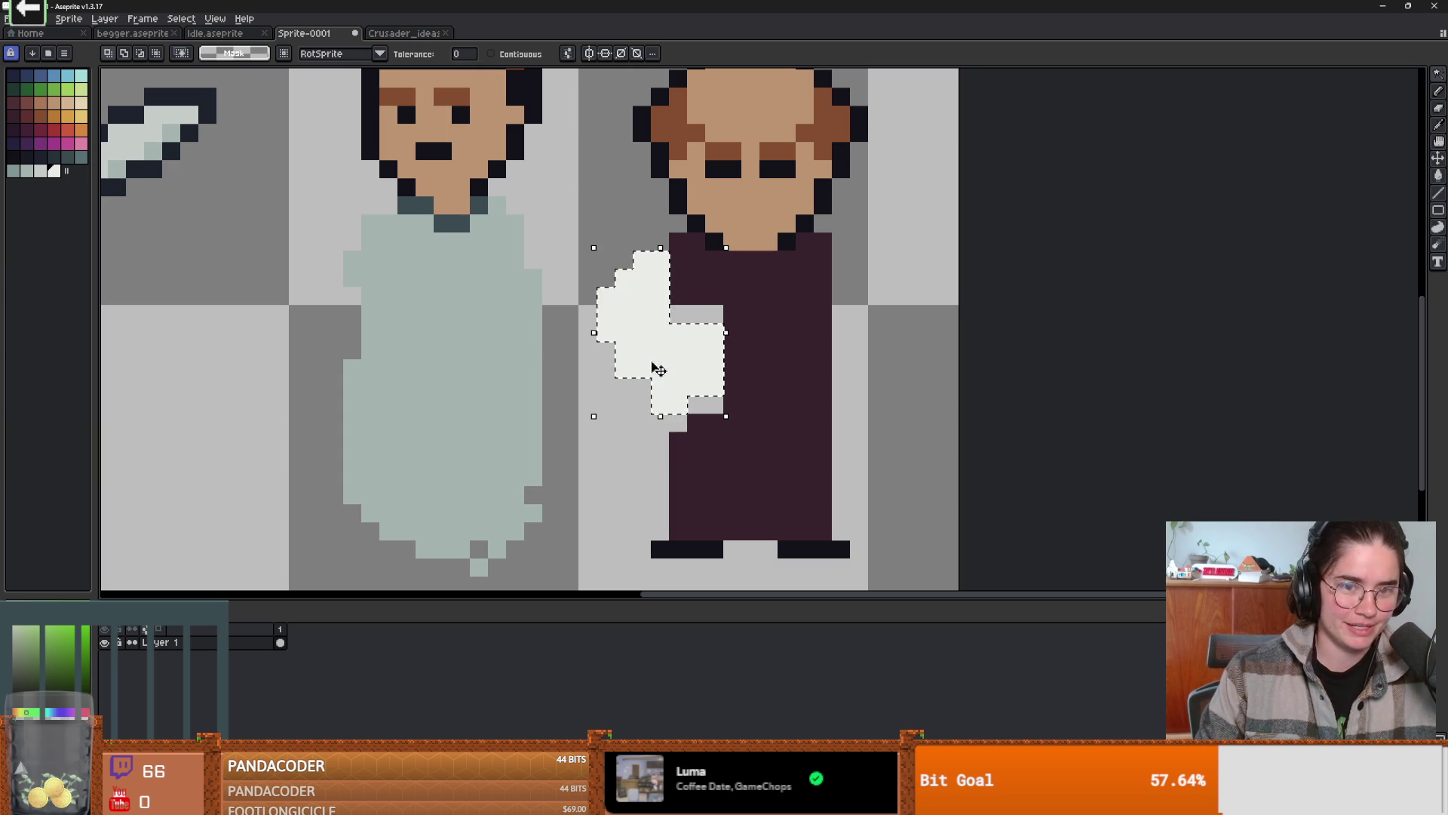
key(ctrl+t)
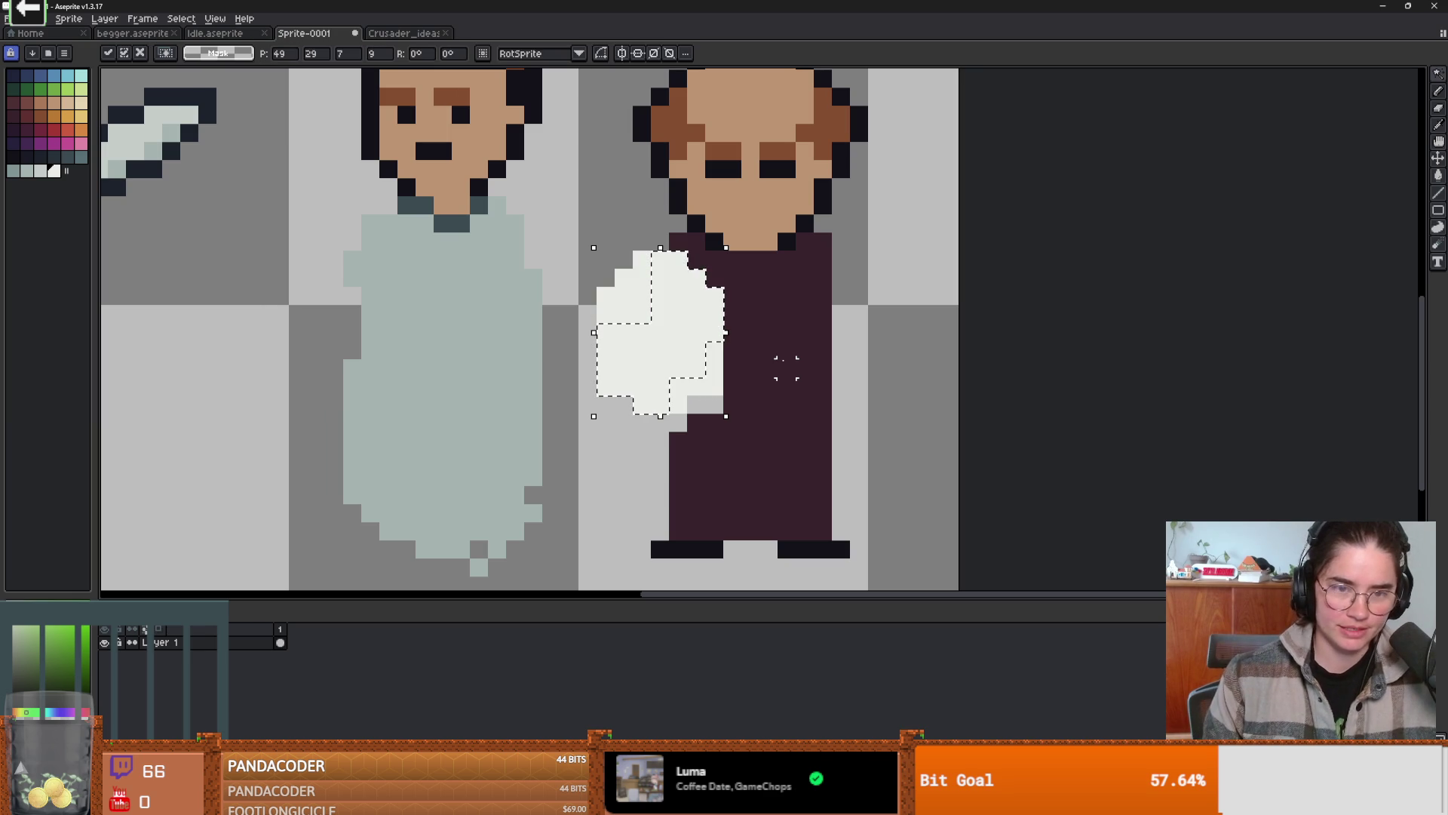
drag(679, 323, 841, 333)
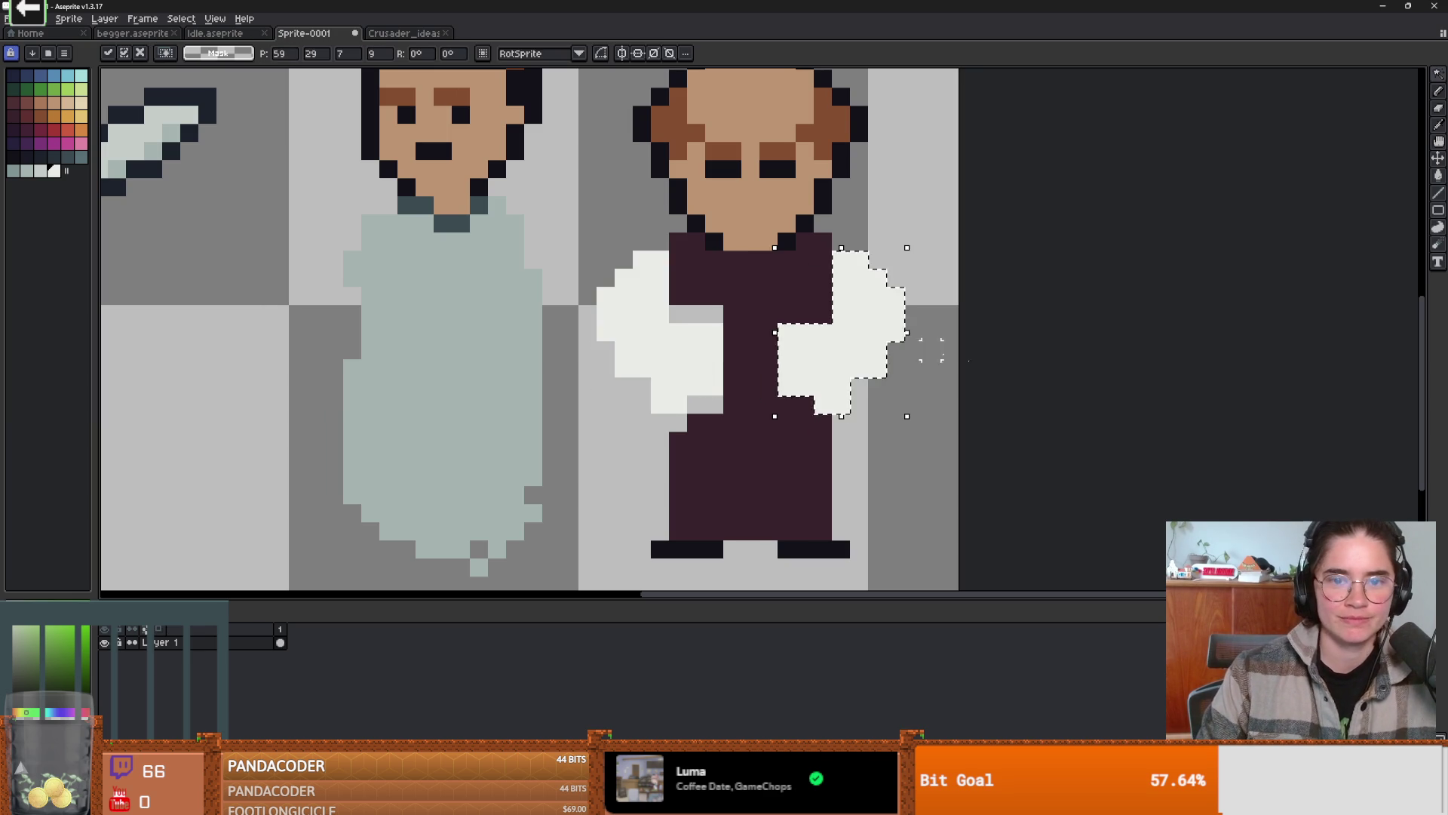
key(Return)
- Fill the two grey gaps in the robe with the eyedropped robe colour
scroll(998, 440, down, 2)
scroll(906, 430, up, 1)
alt+click(824, 430)
click(776, 350)
click(789, 417)
key(w)
key(b)
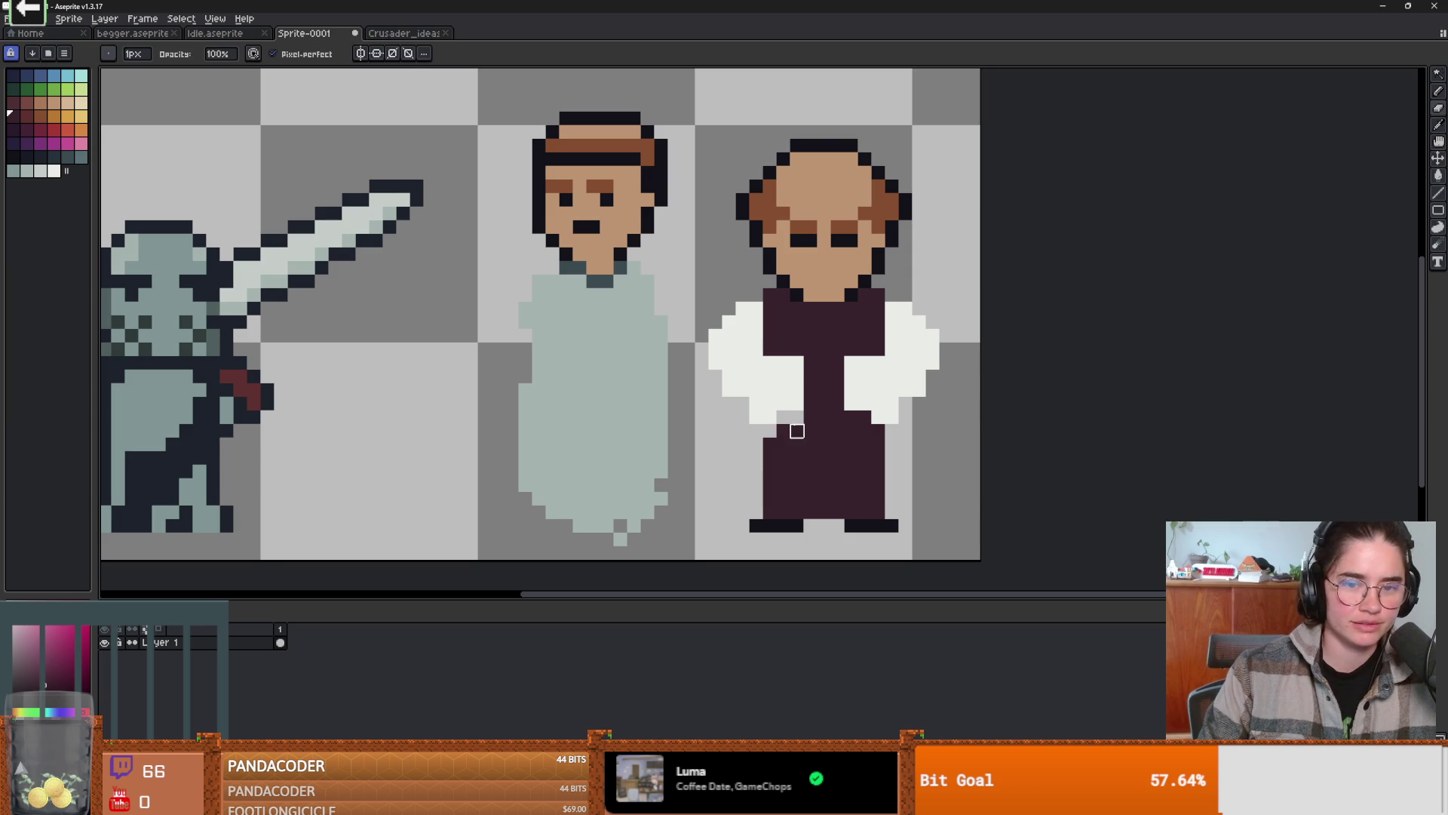
- Add three robe-coloured pixels along the robe's lower-left edge, then bring up the browser
key(e)
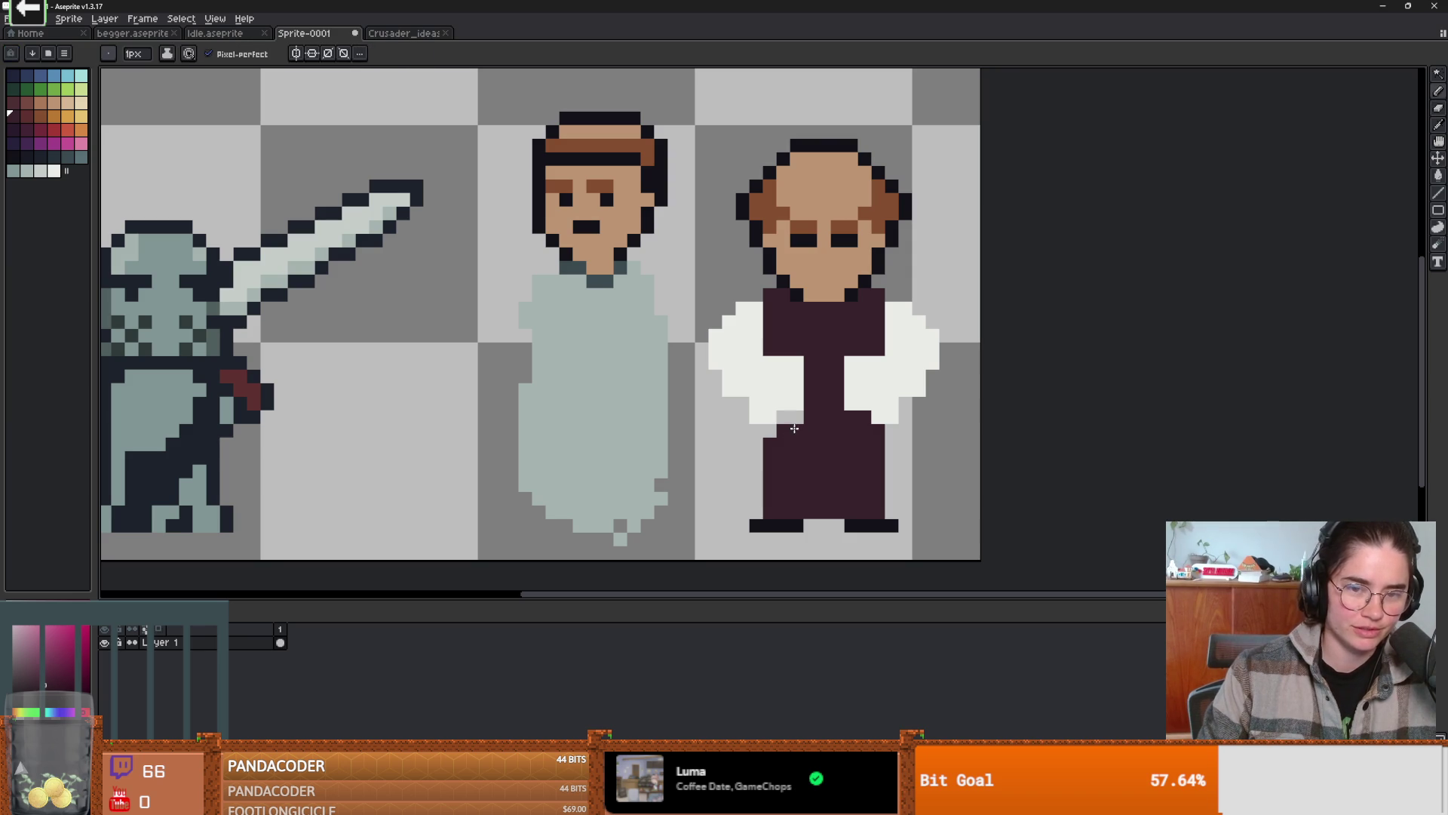
click(783, 418)
click(769, 431)
scroll(769, 426, down, 2)
scroll(766, 419, up, 2)
click(764, 415)
scroll(764, 415, up, 1)
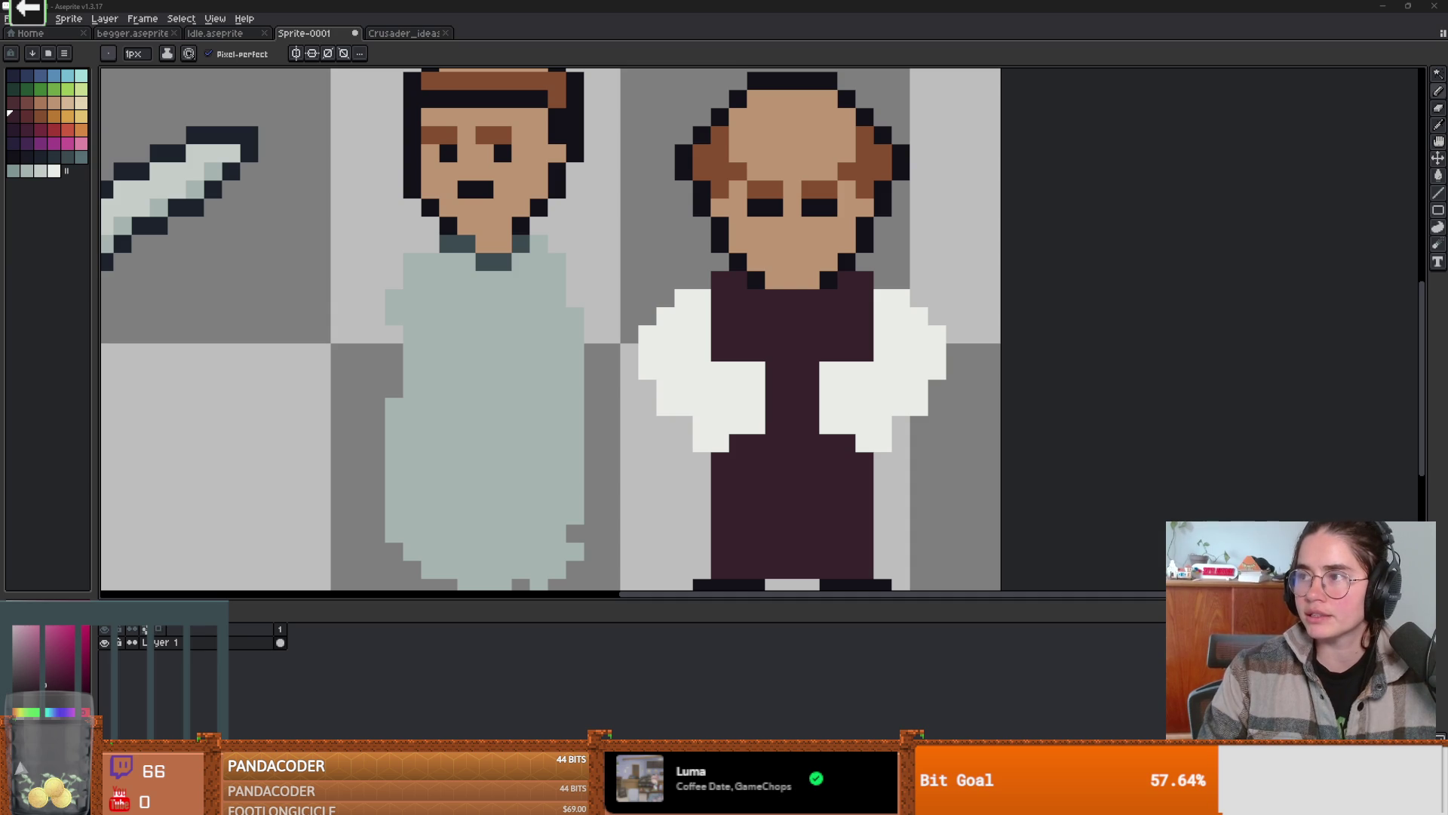
mouse_move(1358, 301)
mouse_down()
mouse_move(1320, 162)
mouse_move(898, 83)
mouse_move(898, 6)
mouse_up()
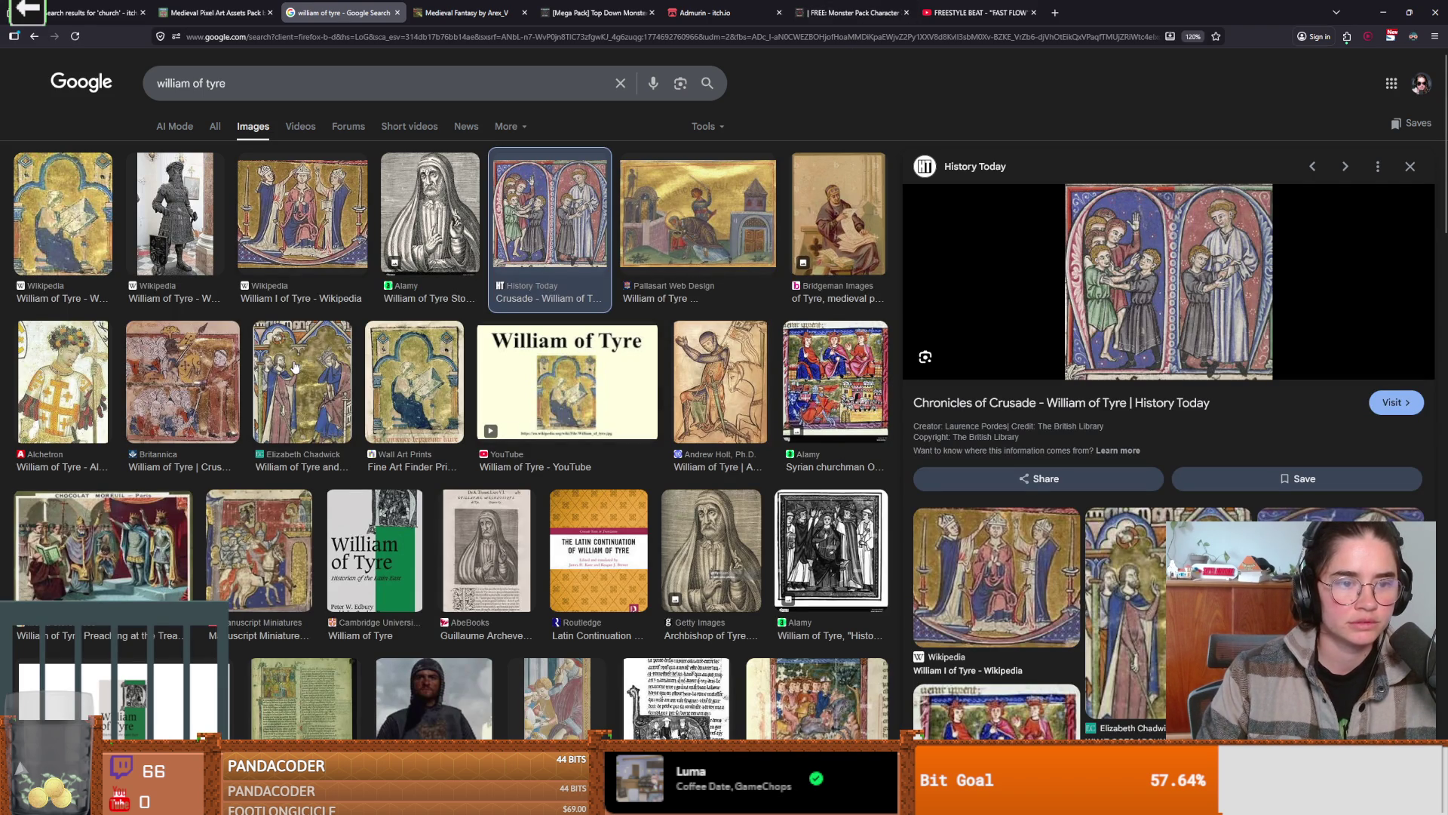
- Preview a manuscript painting of robed figures, then switch back to Aseprite
click(336, 407)
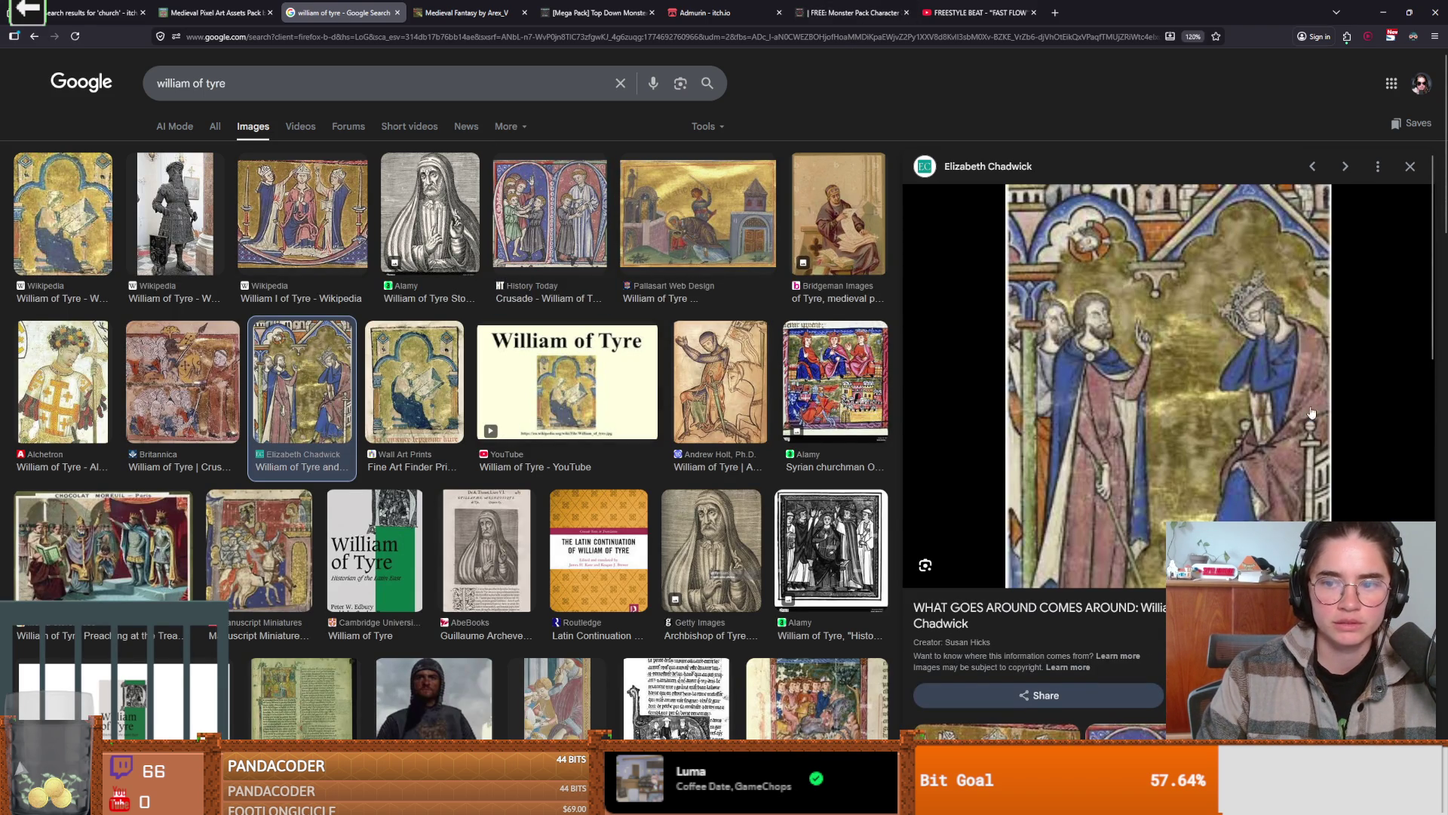
key(alt+Tab)
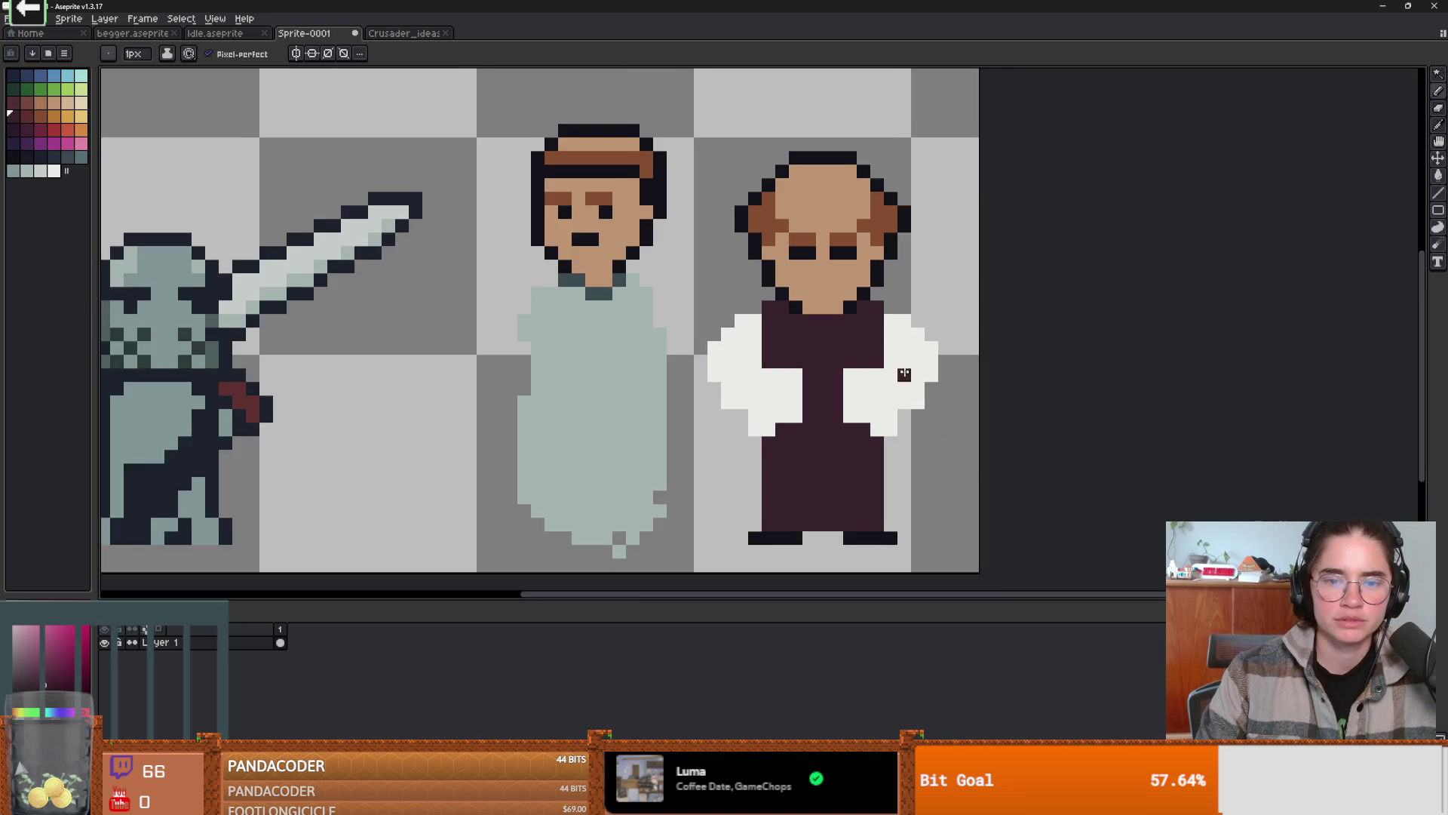
- Fill the cleric's maroon robe with dark blue using the Paint Bucket
drag(907, 386, 859, 331)
click(39, 75)
key(g)
click(773, 297)
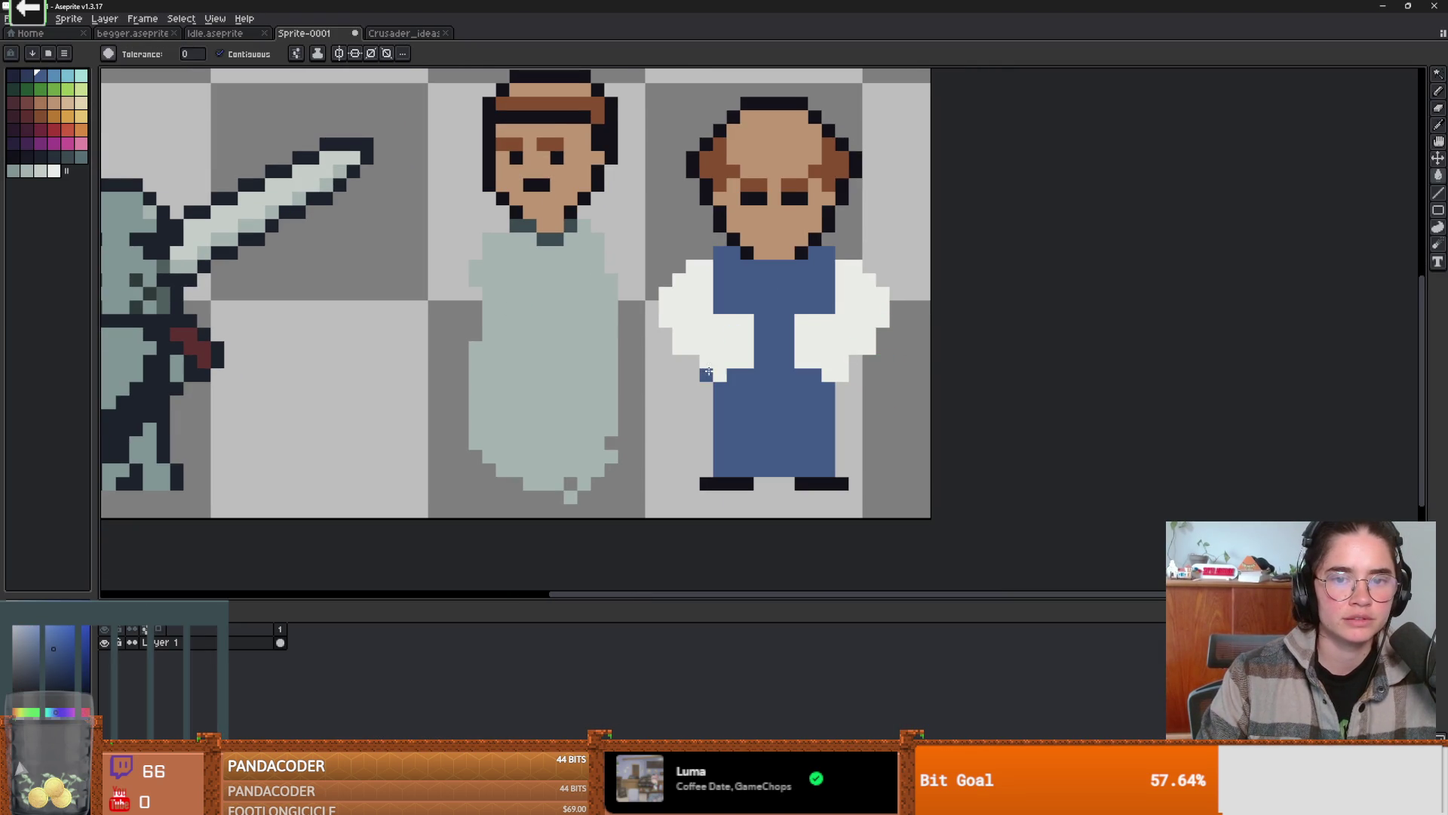
- Fill both of the cleric's white sleeves with red
click(53, 129)
click(718, 341)
scroll(717, 342, up, 1)
click(898, 347)
scroll(894, 350, down, 1)
scroll(863, 349, up, 1)
- Pencil red pixels on both shoulders and atop both sleeves
key(b)
click(735, 154)
click(753, 138)
click(970, 138)
click(997, 166)
- Sample the robe's blue from the sprite as the paint colour
key(alt)
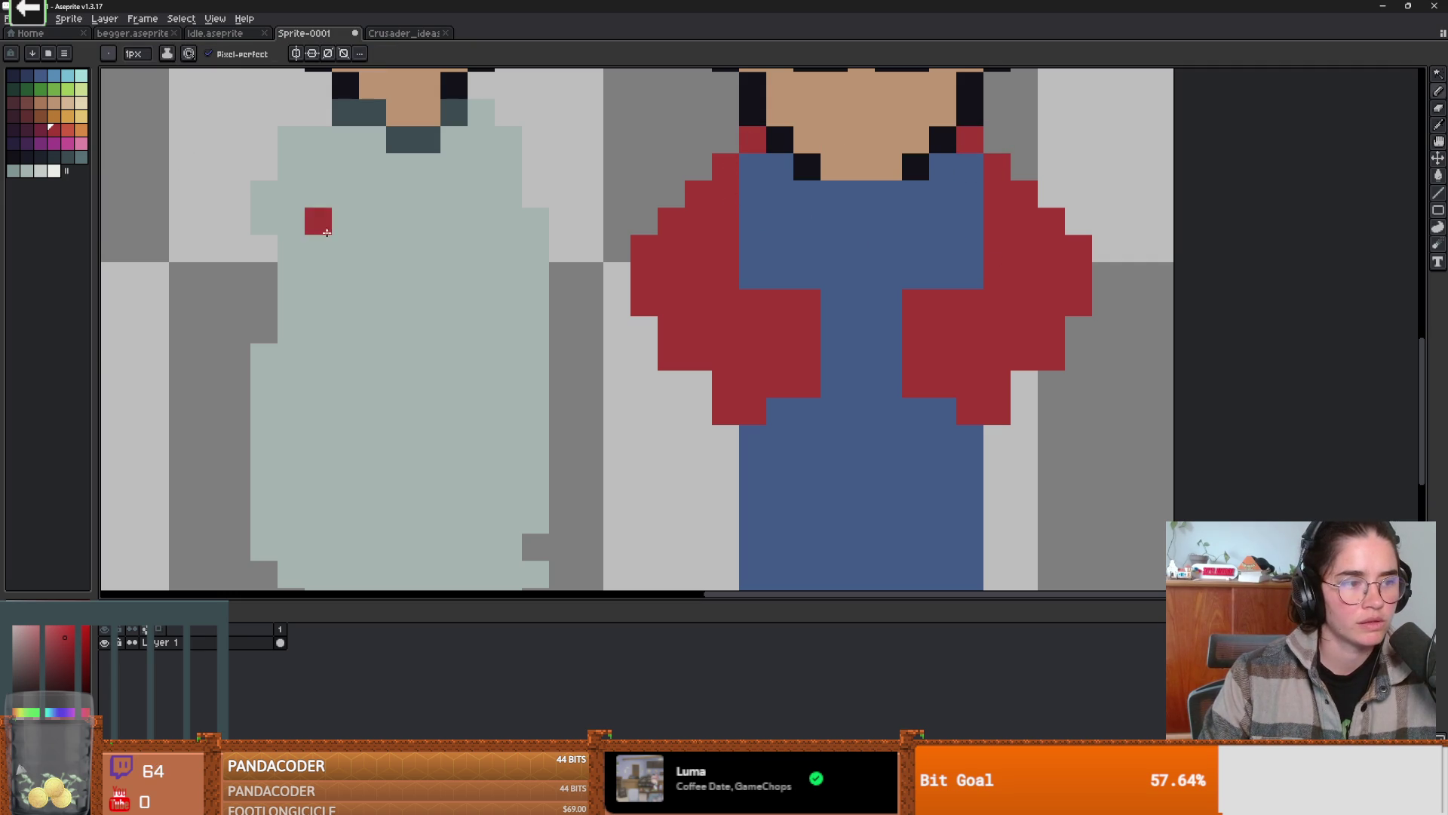
scroll(453, 329, down, 3)
scroll(478, 337, up, 2)
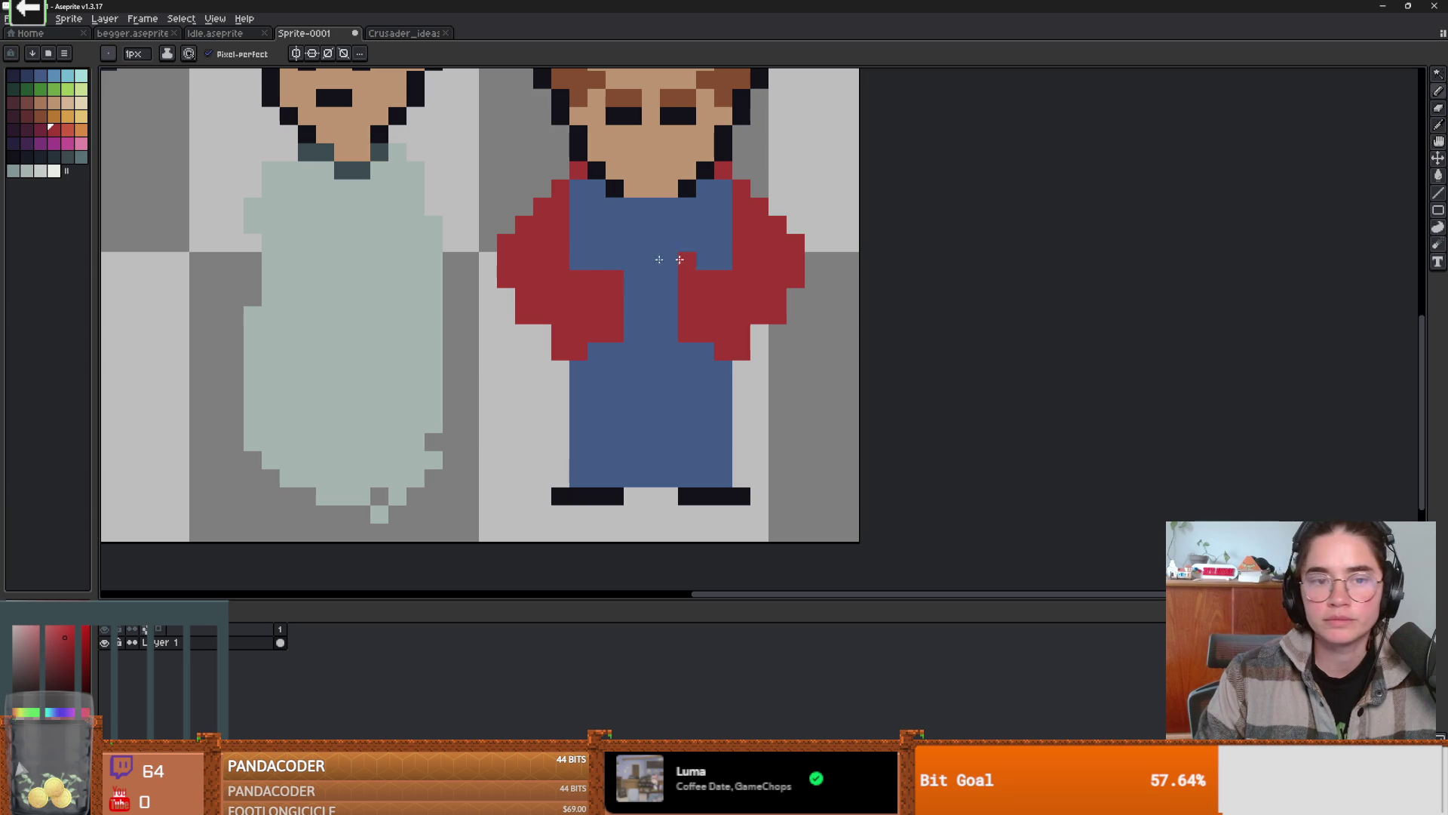
alt+click(574, 235)
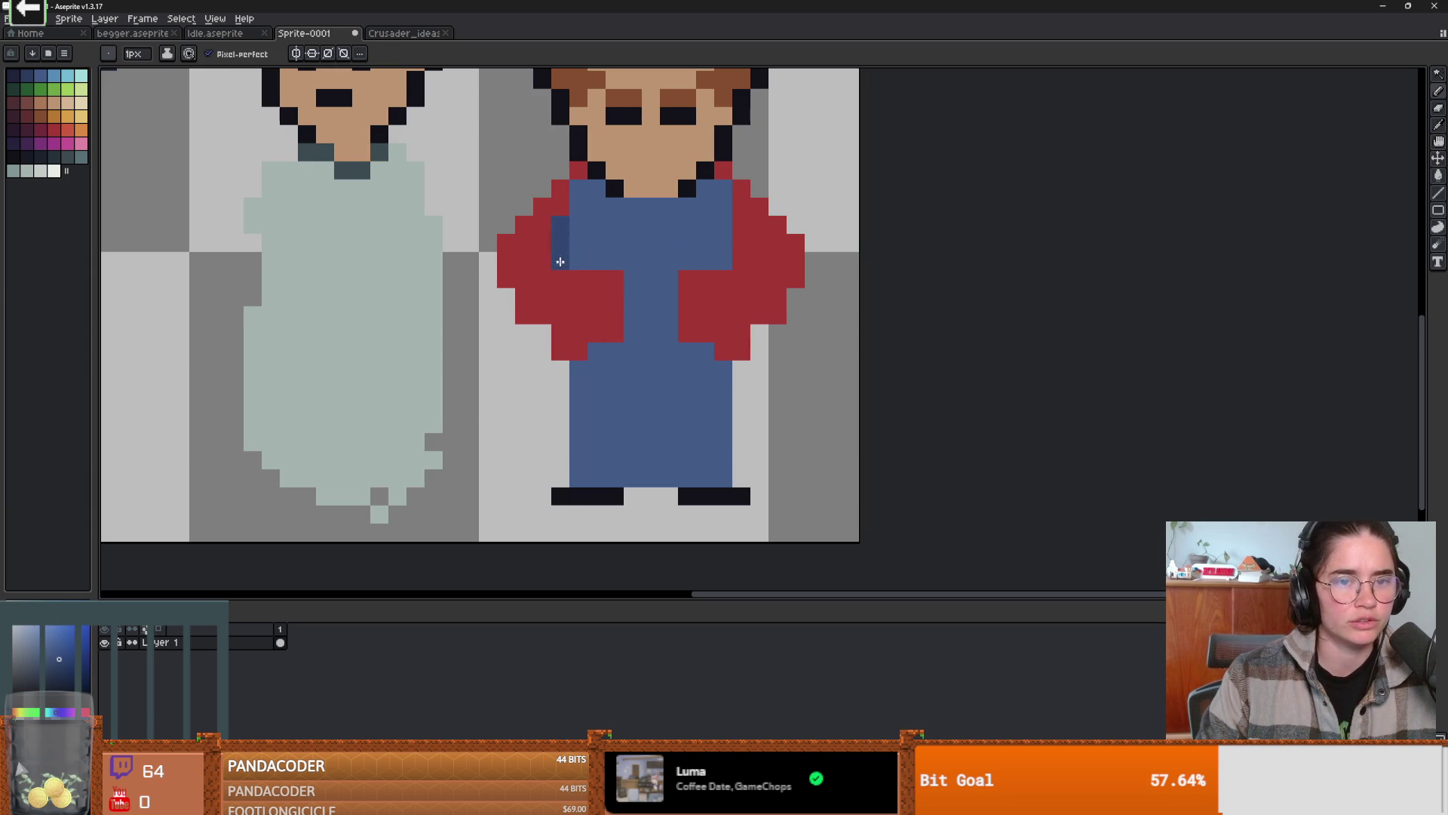
- Paint a dark blue left arm over the red sleeve, extending toward the body
drag(550, 242, 529, 296)
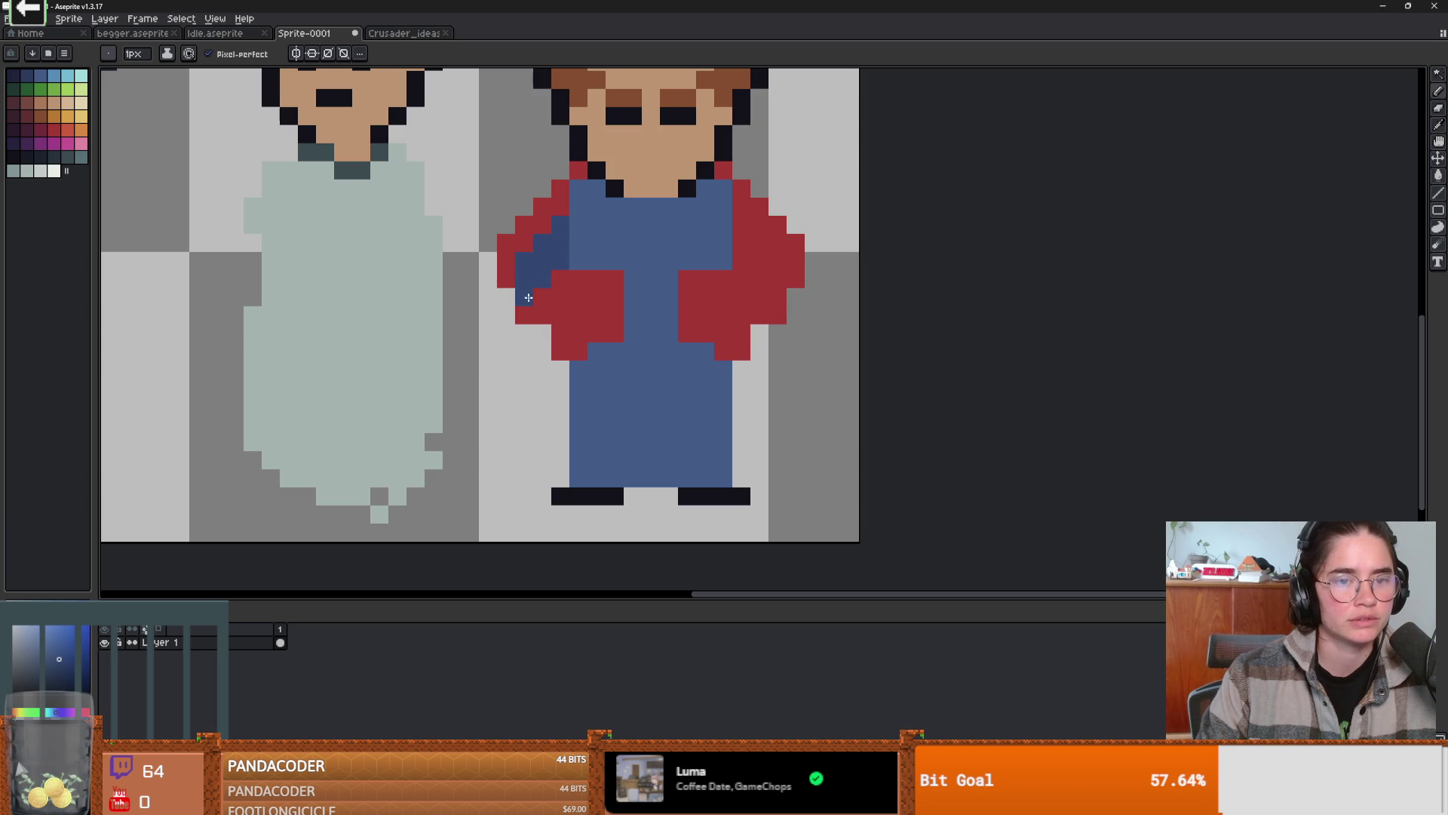
click(542, 314)
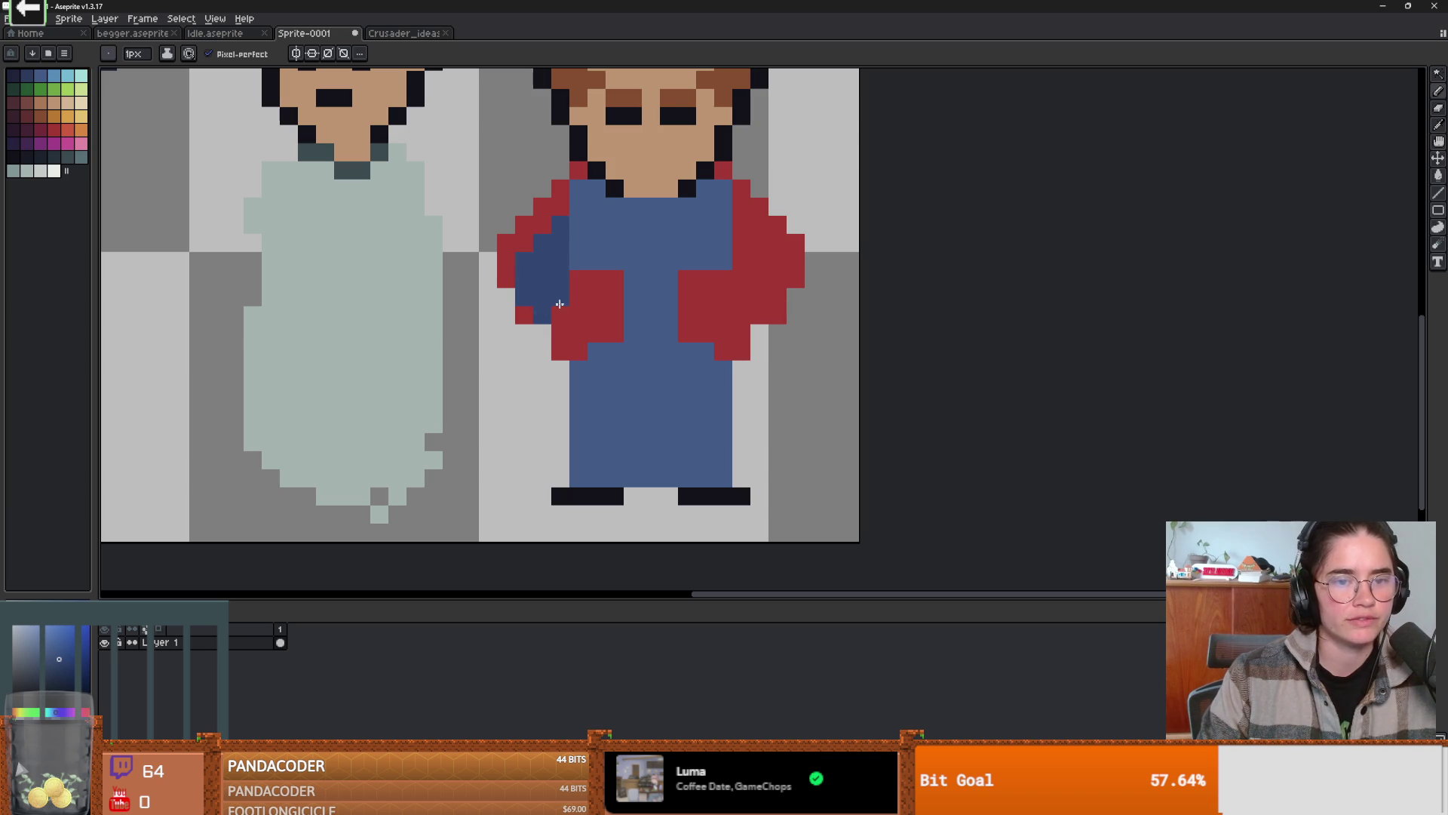
drag(561, 311, 611, 296)
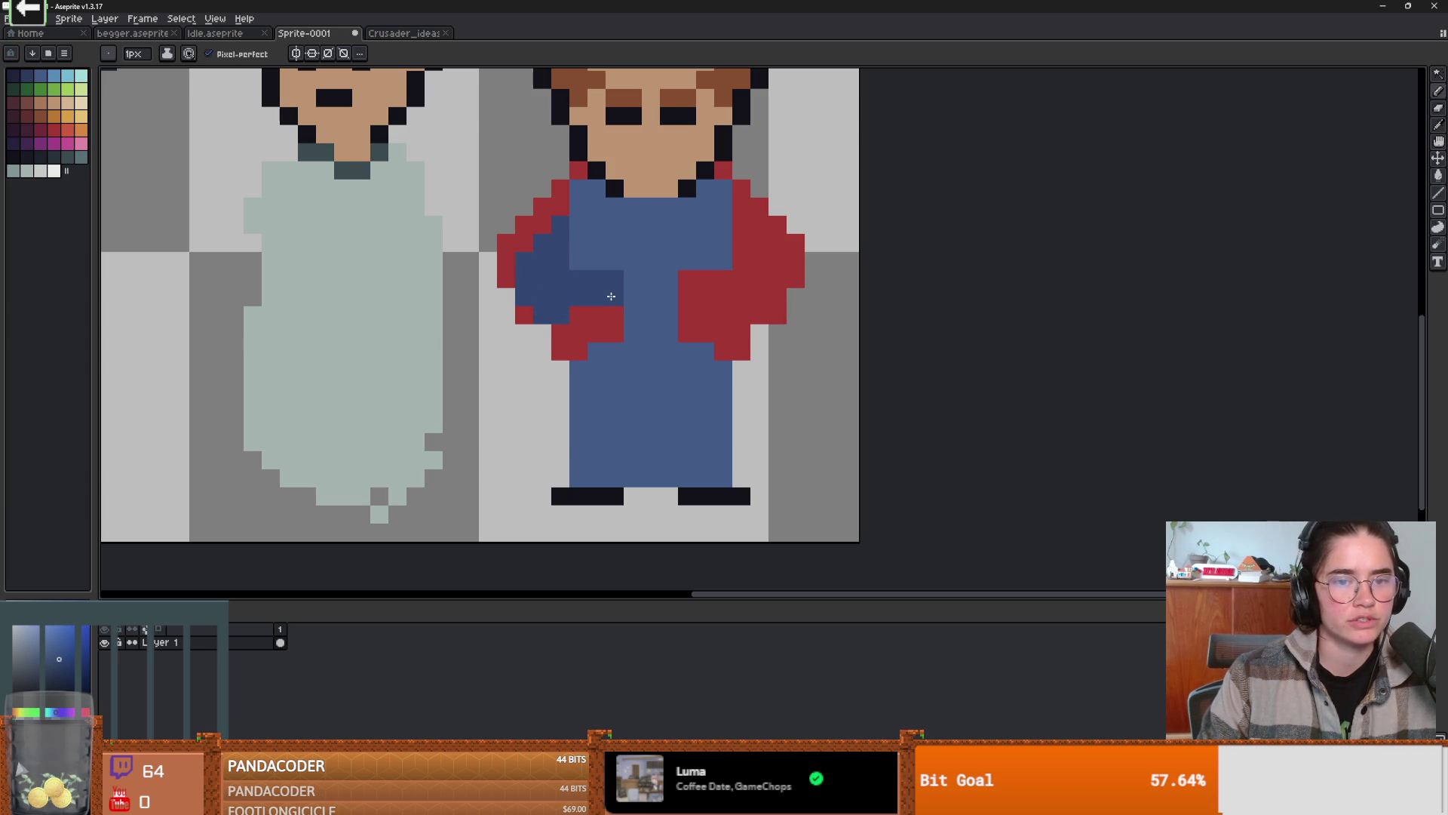
scroll(604, 322, down, 4)
scroll(609, 321, up, 2)
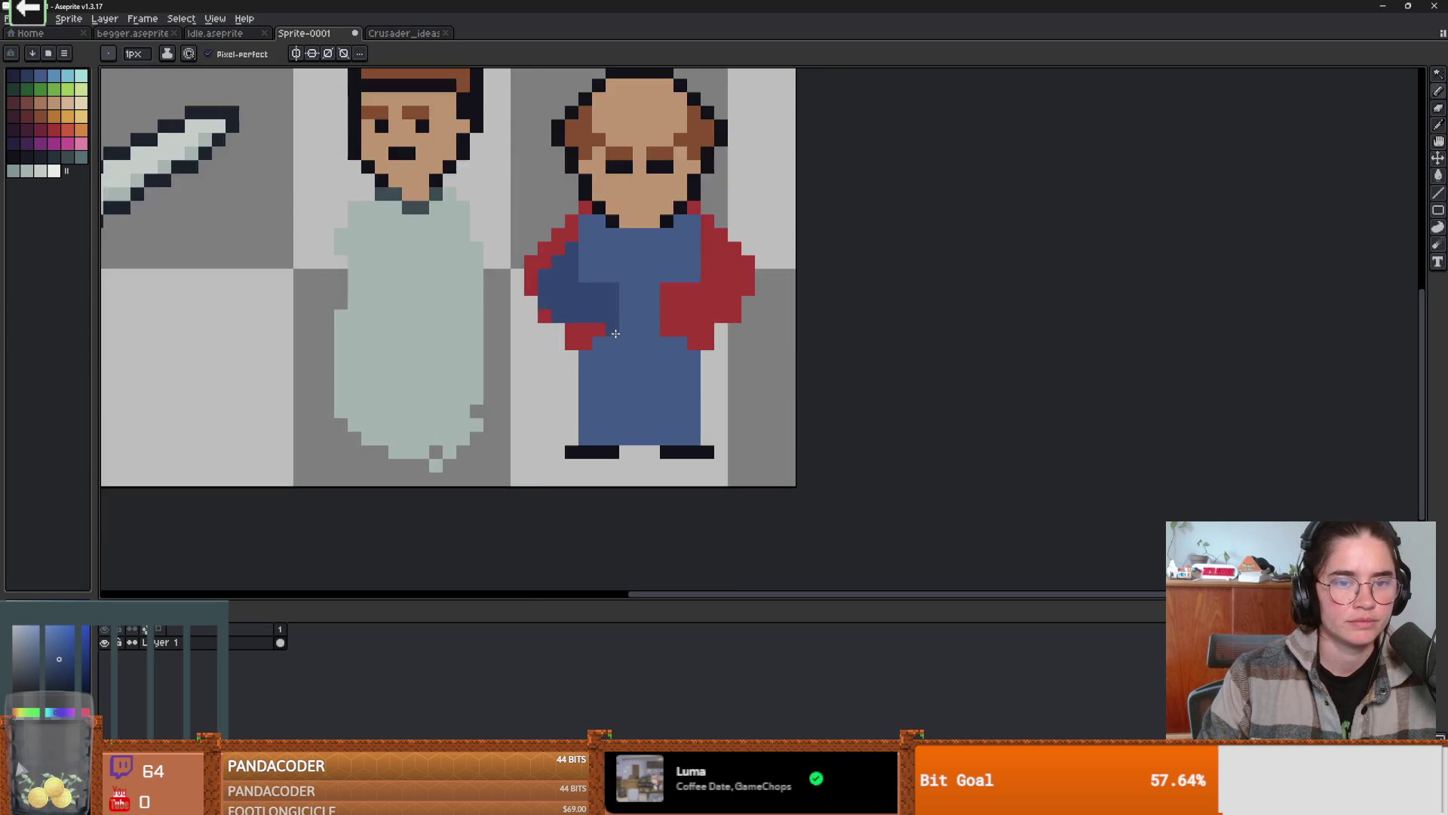
scroll(603, 325, up, 2)
- Turn the remaining red pixels of the left sleeve dark blue
click(495, 164)
click(524, 136)
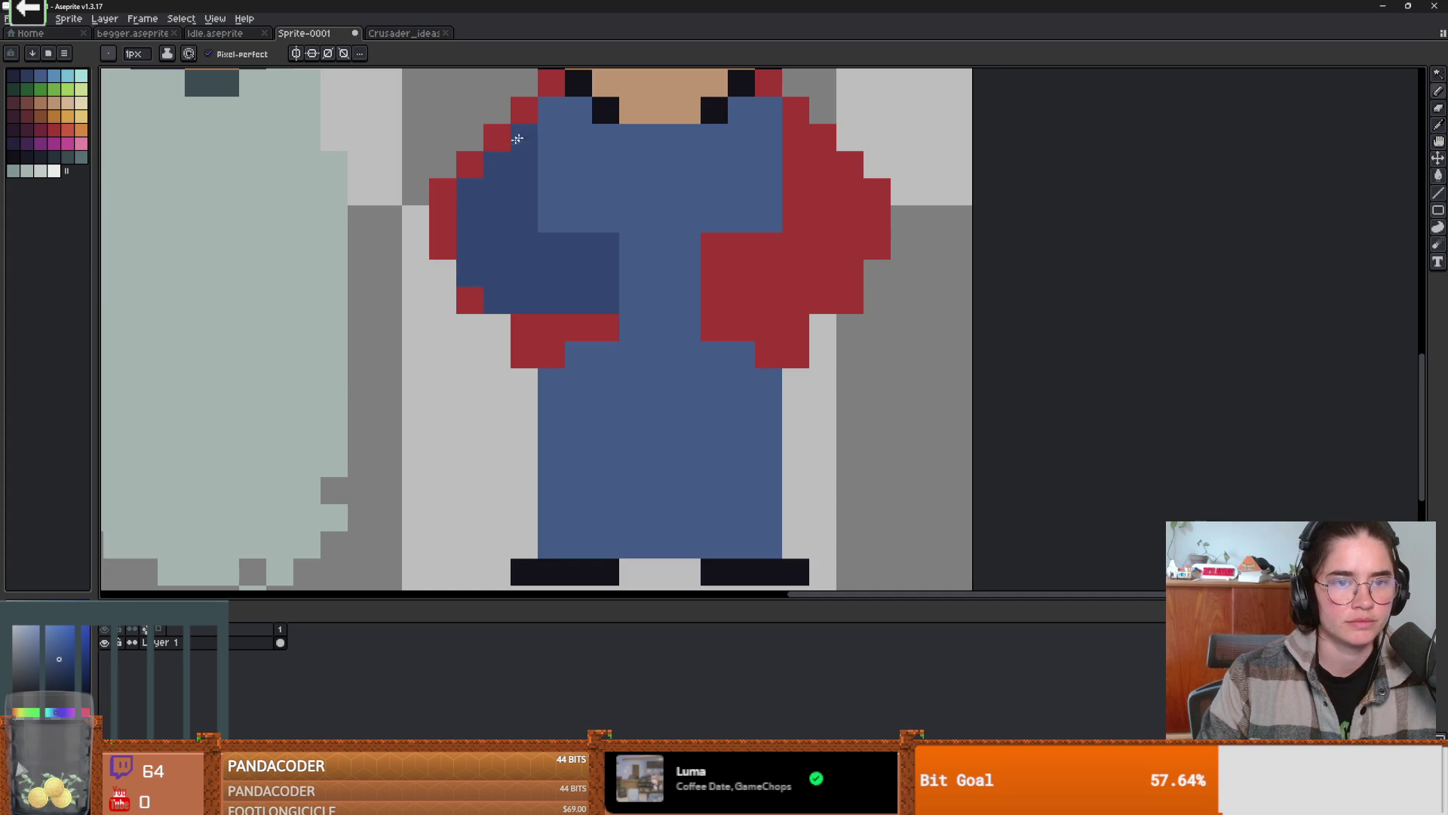
scroll(604, 327, down, 4)
scroll(619, 339, up, 3)
click(570, 326)
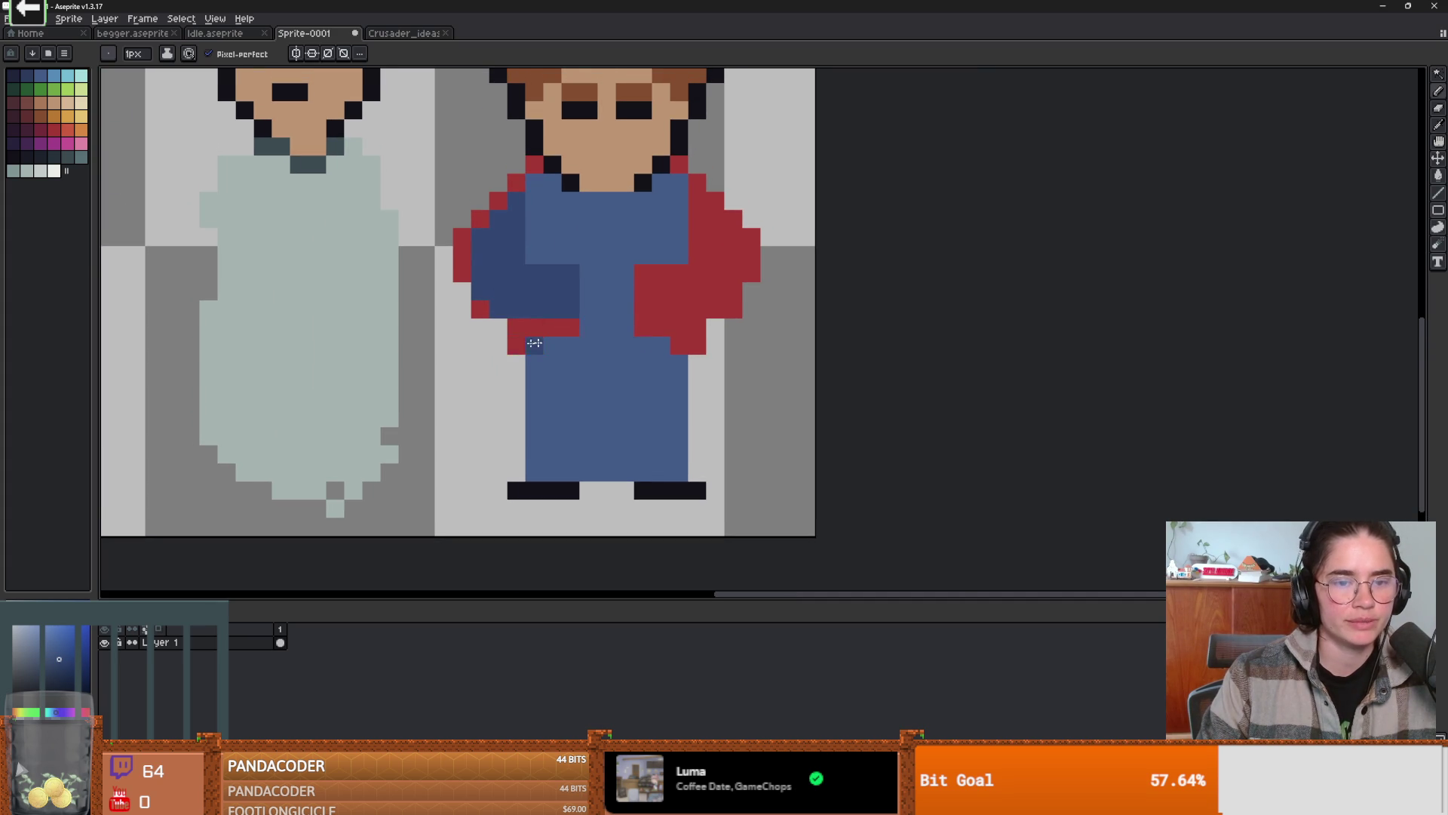
alt+click(573, 328)
drag(562, 328, 519, 339)
- Draw the red cloak beside the body and down the cleric's left side
alt+click(479, 309)
click(498, 325)
click(521, 340)
drag(498, 335, 519, 454)
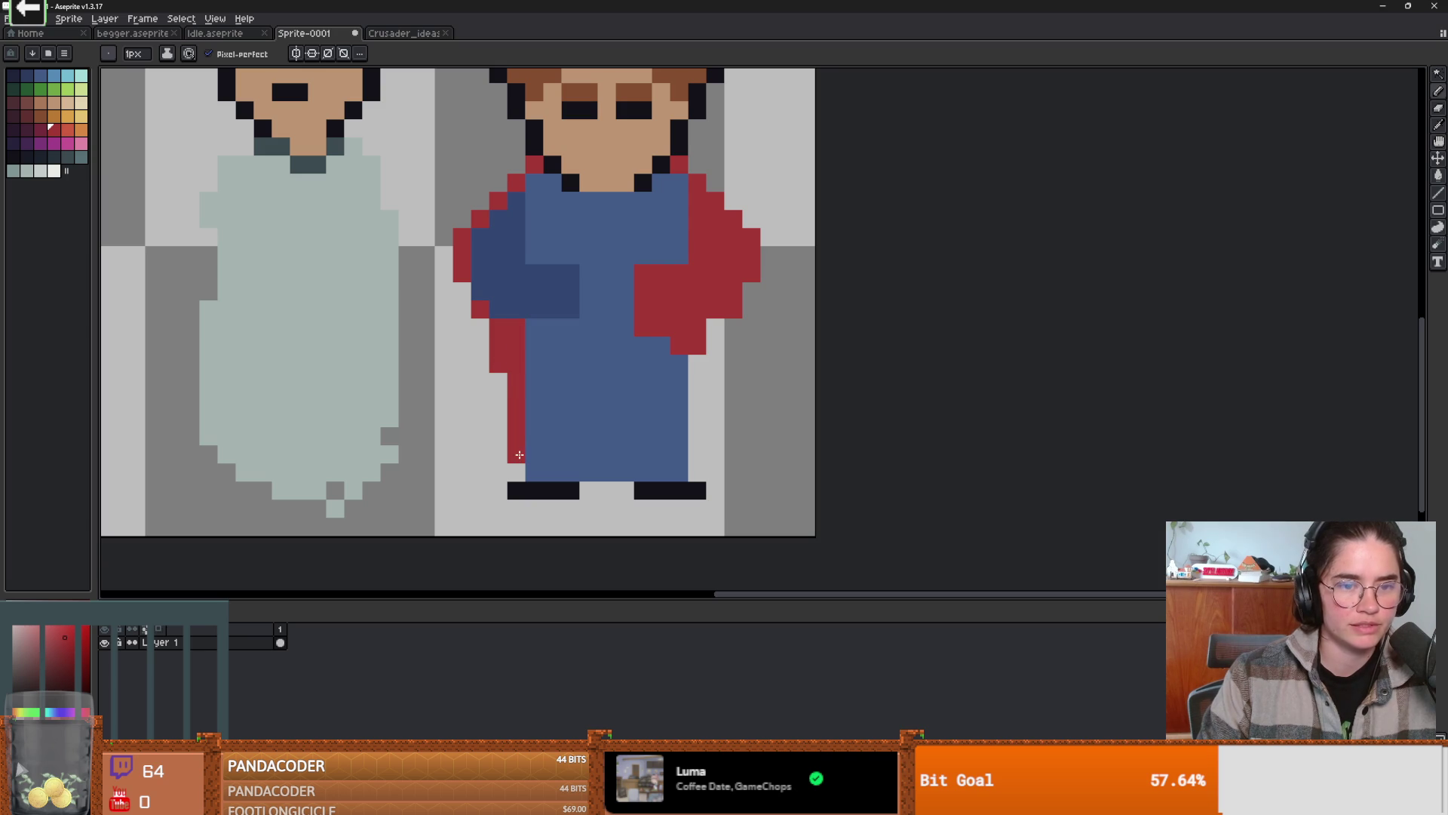
- Select the dark blue arm, mirror it horizontally and move the copy to the right side
key(alt)
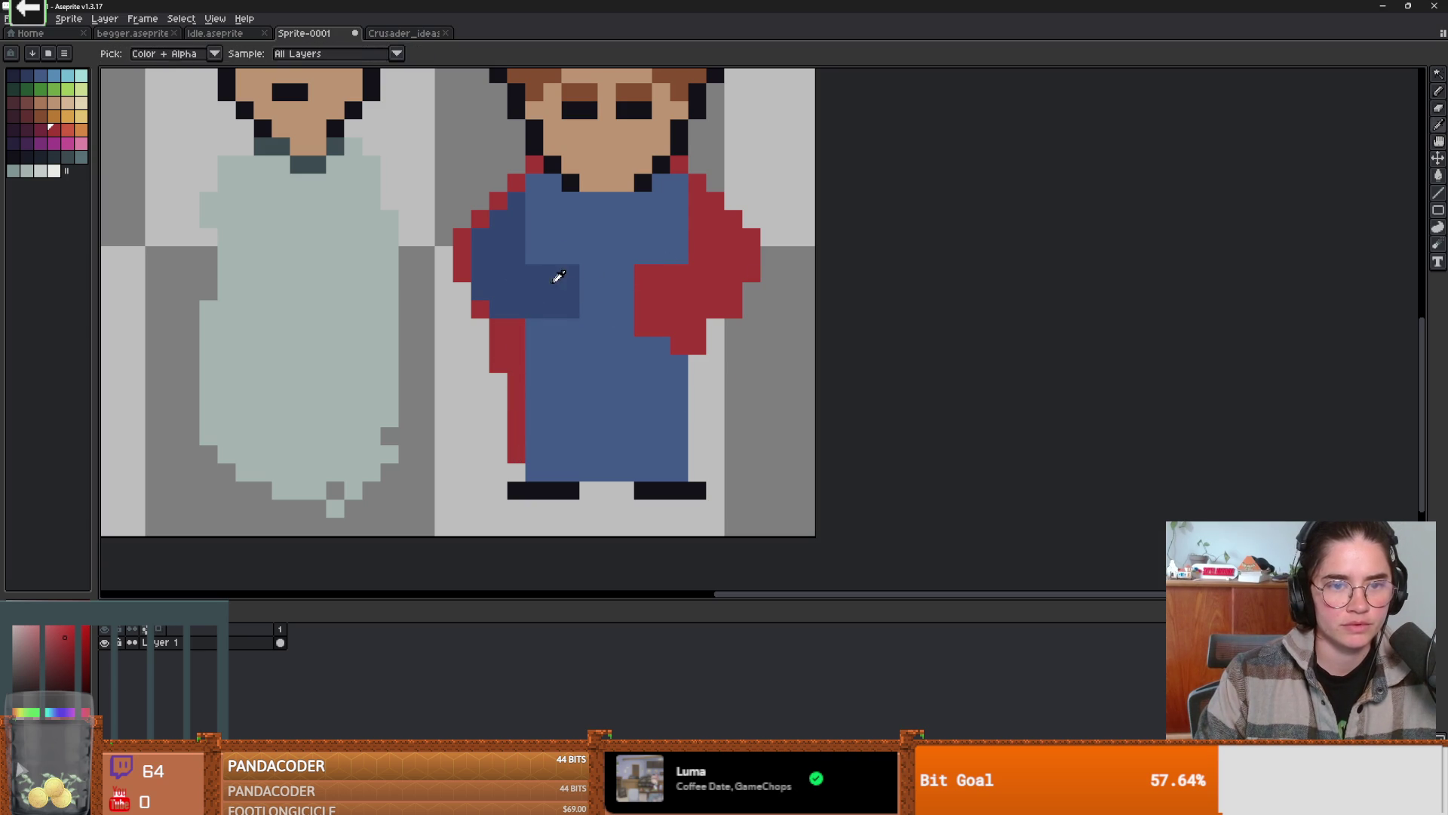
key(w)
click(571, 292)
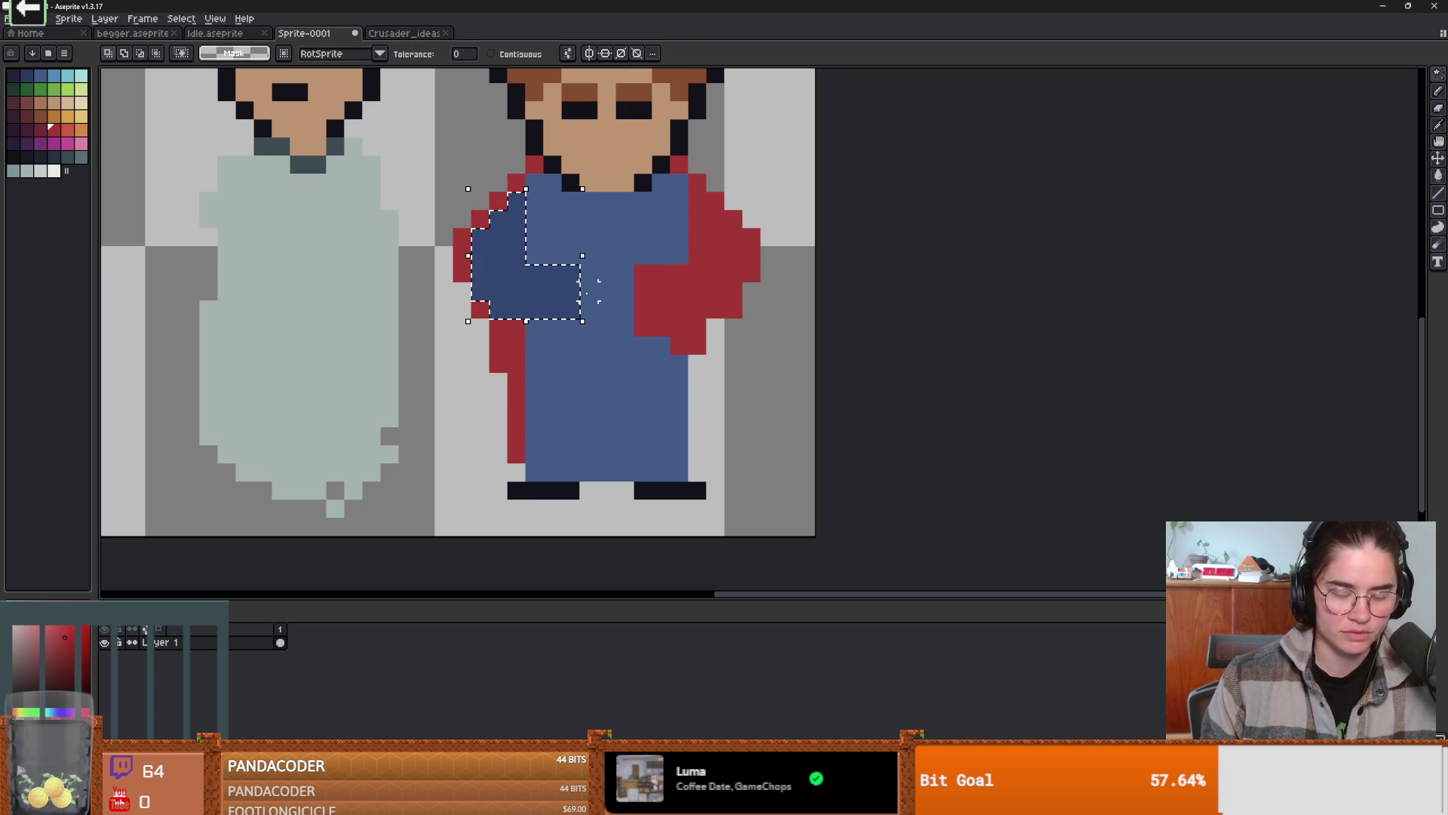
key(shift+h)
drag(556, 284, 694, 284)
key(shift+h)
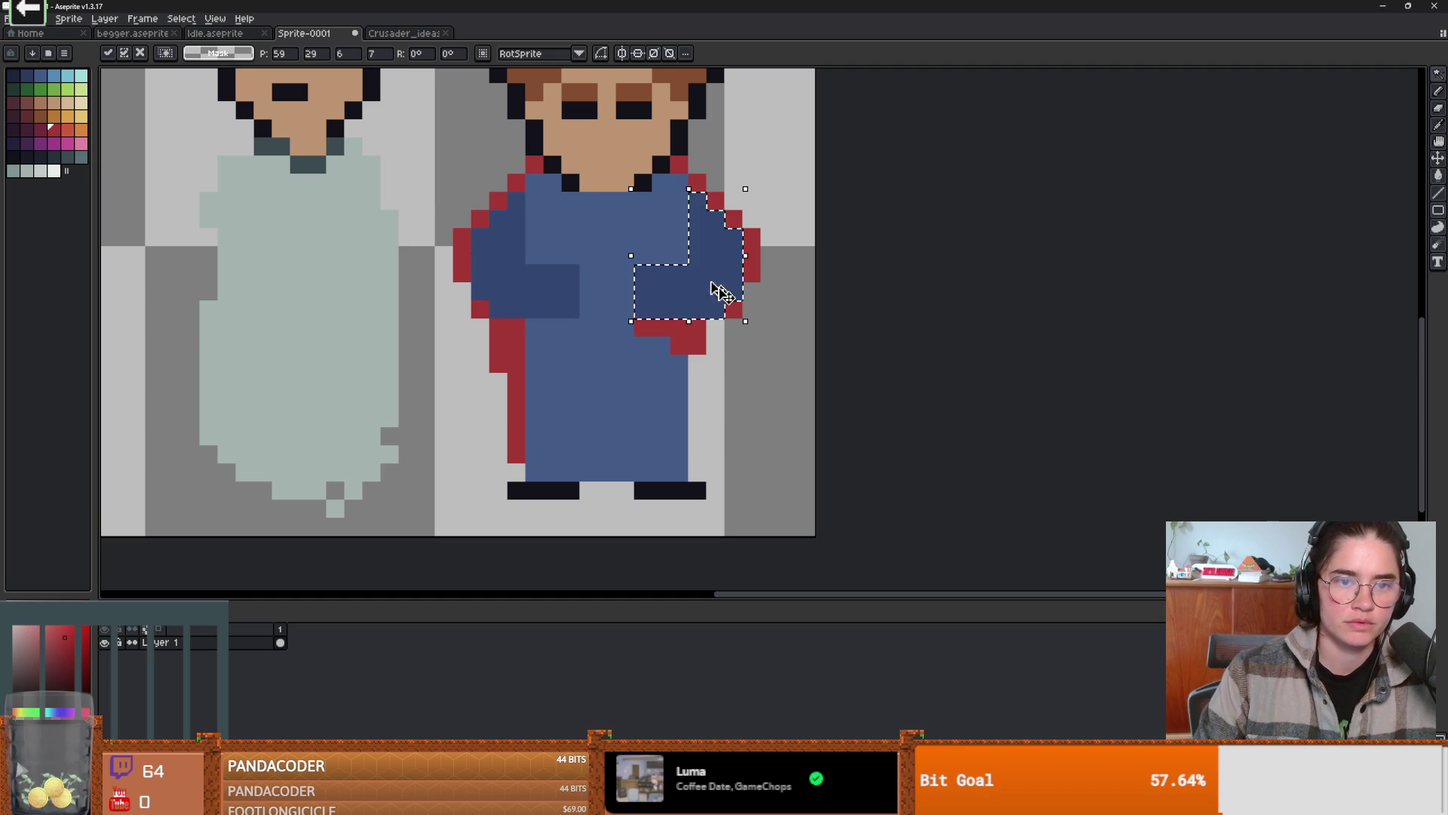
key(ctrl+d)
scroll(714, 435, down, 2)
scroll(614, 311, up, 2)
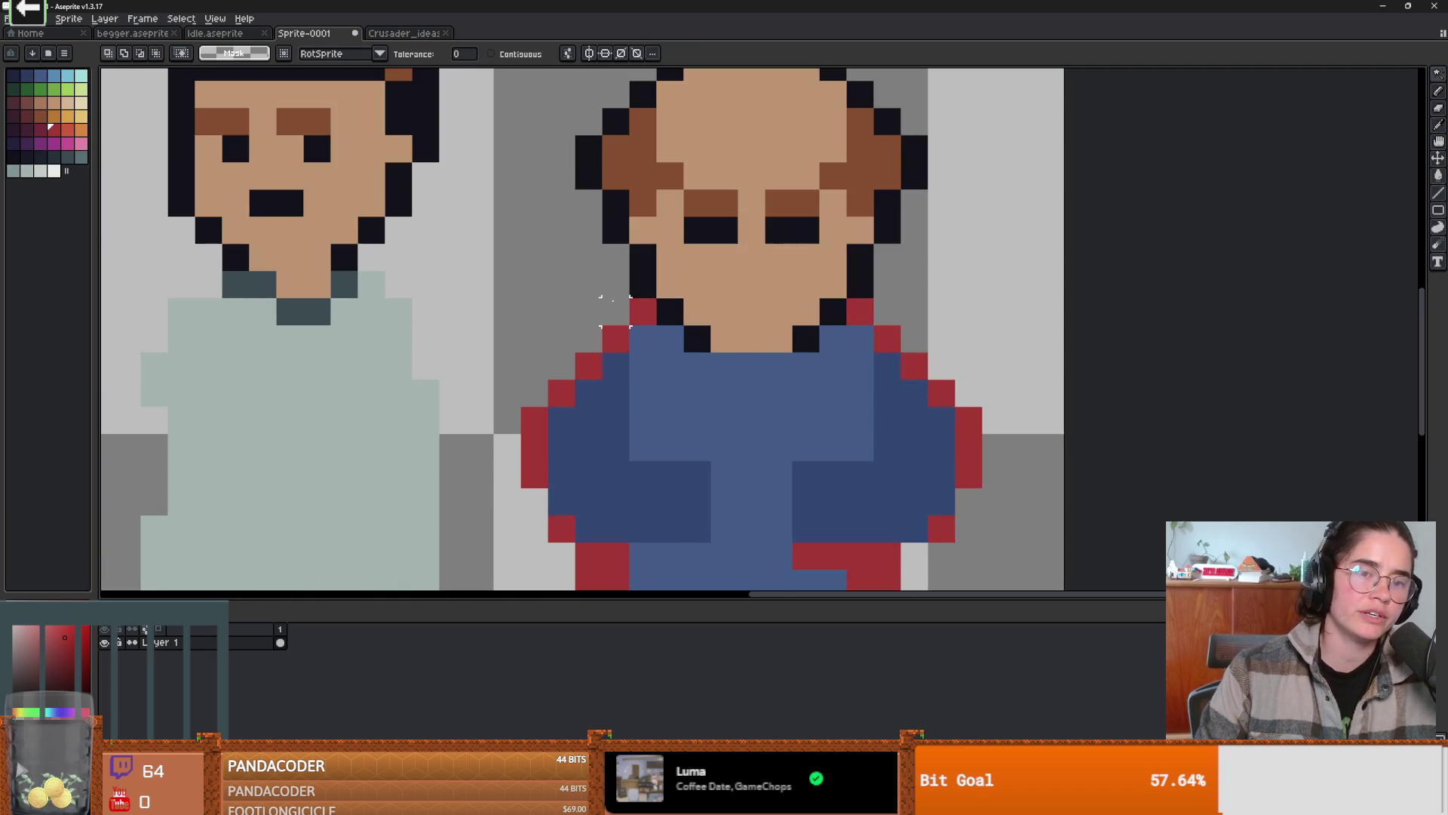
- Add red pixels at the left shoulder and arm edge, then undo them
scroll(577, 320, down, 2)
key(i)
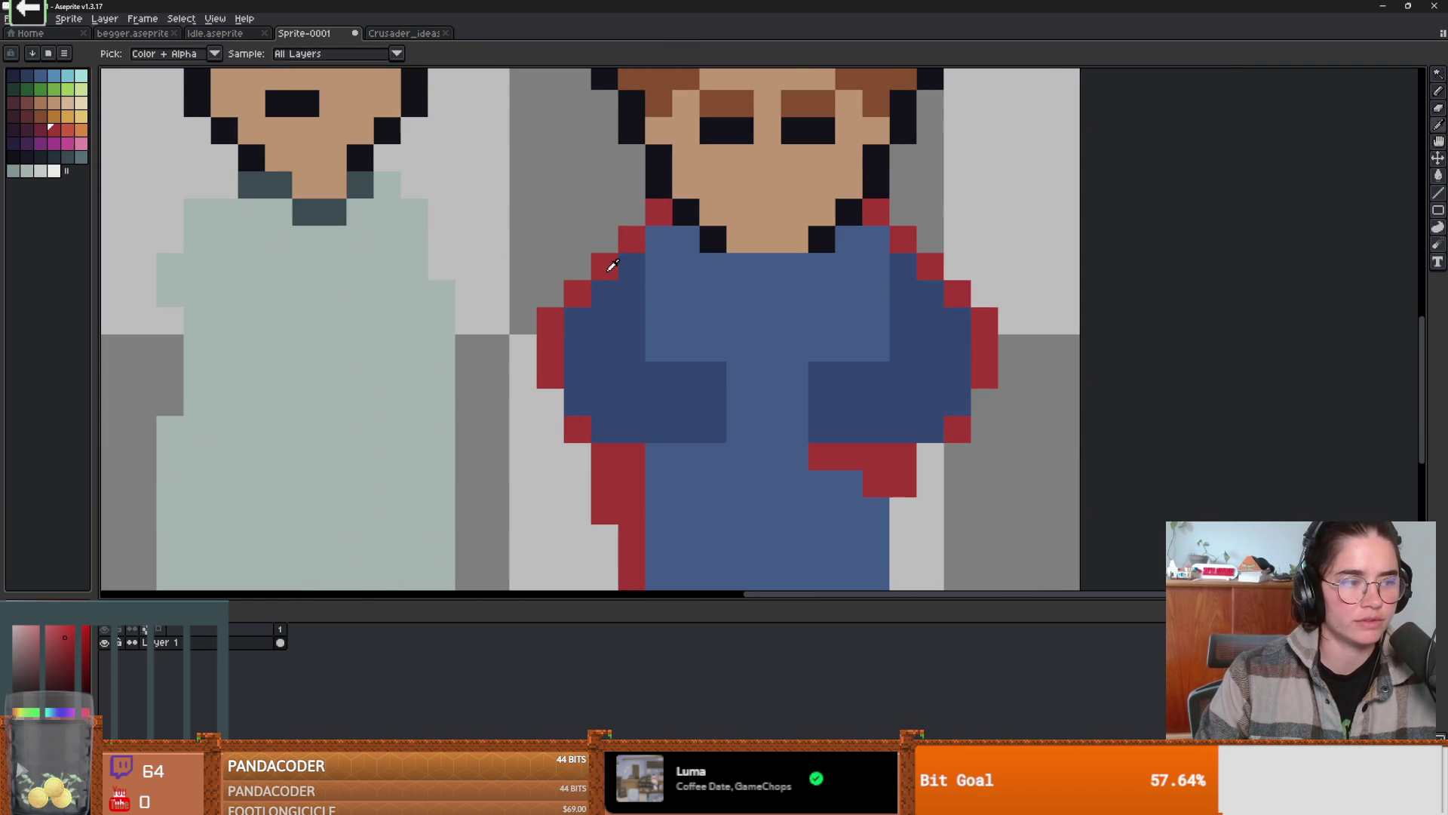
key(b)
click(632, 213)
click(606, 240)
click(608, 313)
key(ctrl+z)
- Erase the stray red pixels along the left arm and shoulder
key(e)
mouse_move(577, 296)
mouse_down()
mouse_move(550, 320)
mouse_move(550, 430)
mouse_up()
scroll(588, 407, right, 1)
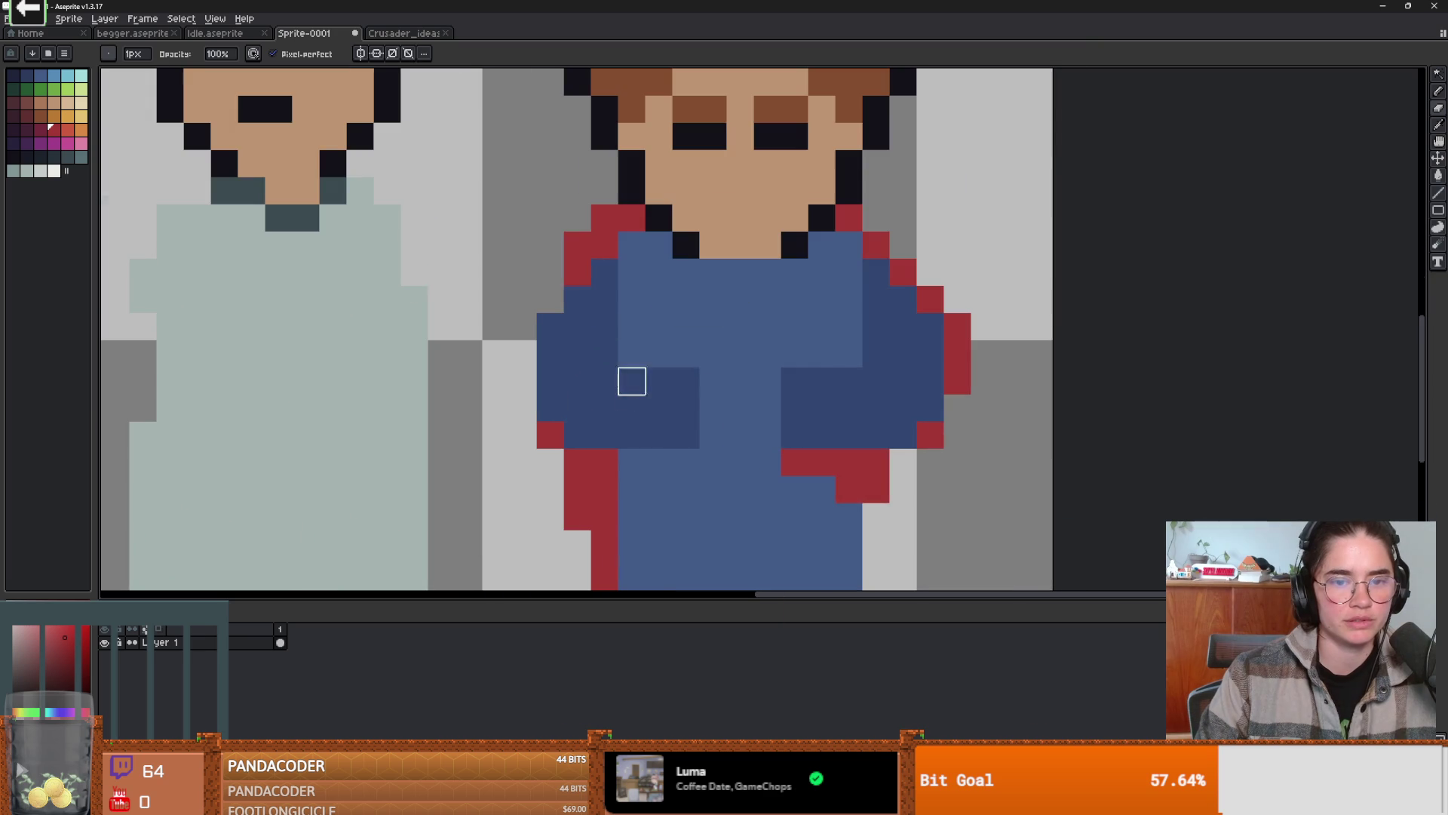
drag(577, 218, 577, 244)
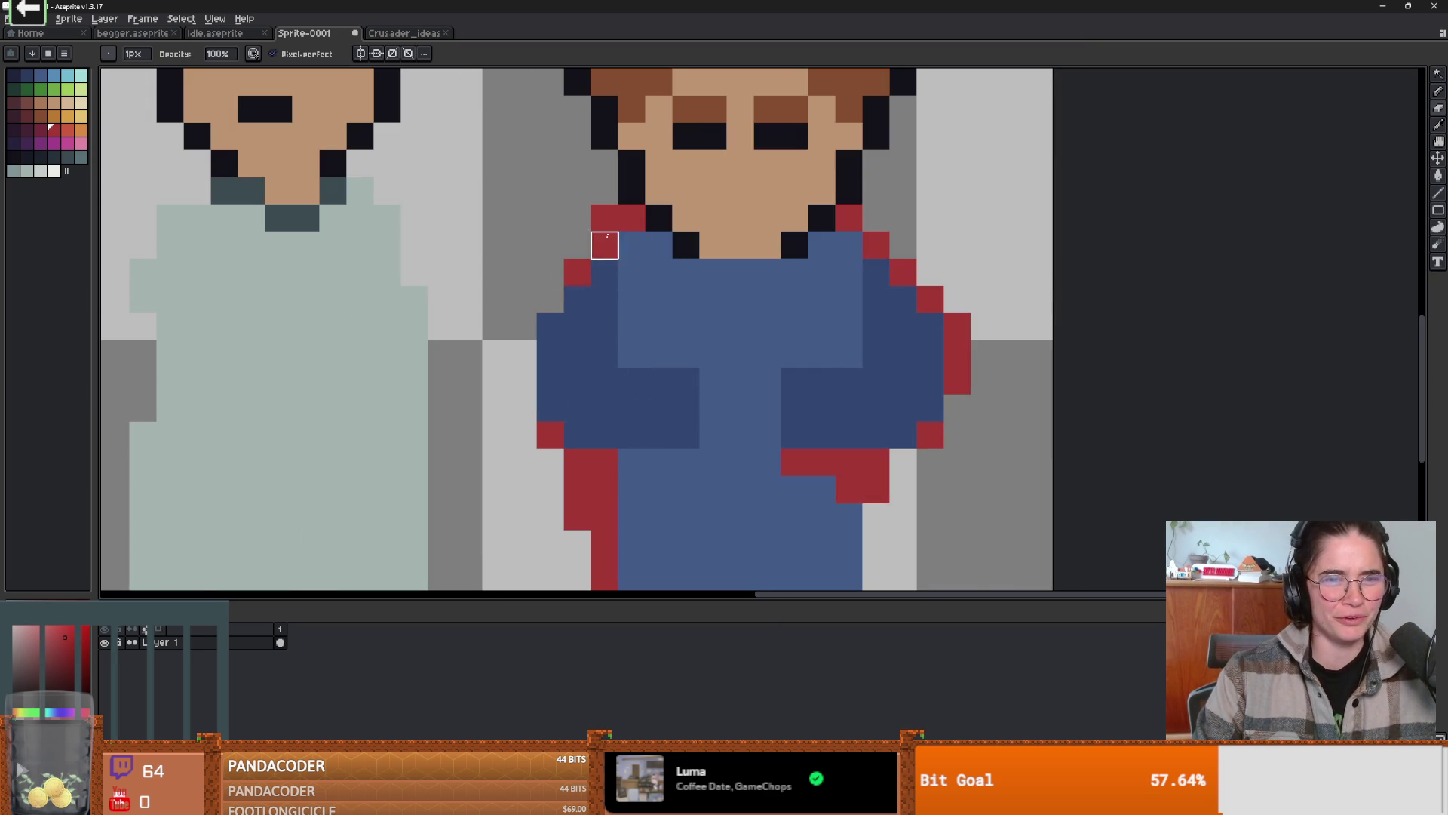
click(605, 218)
scroll(738, 383, down, 4)
scroll(730, 378, up, 2)
scroll(739, 398, down, 2)
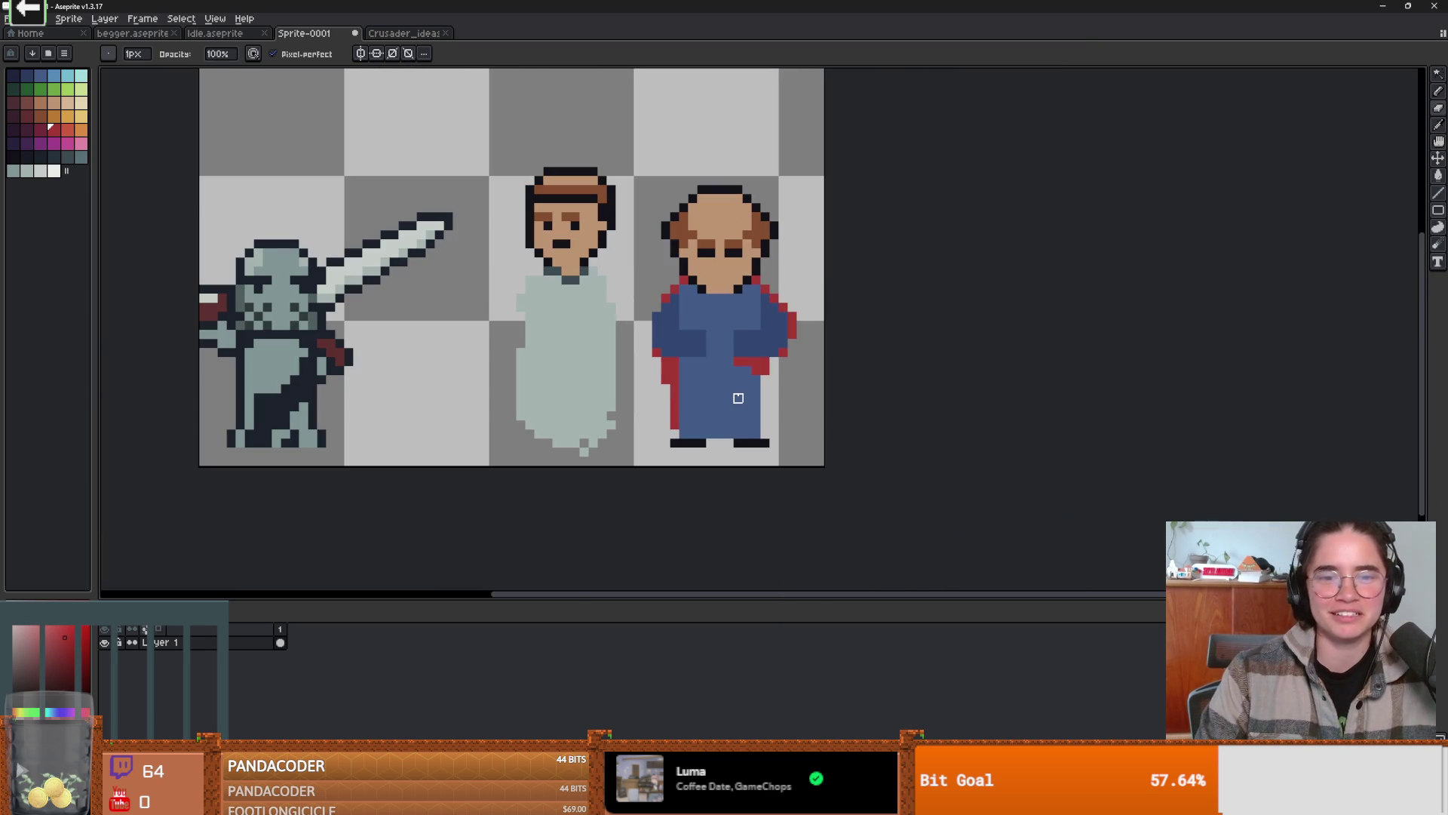
scroll(747, 415, up, 1)
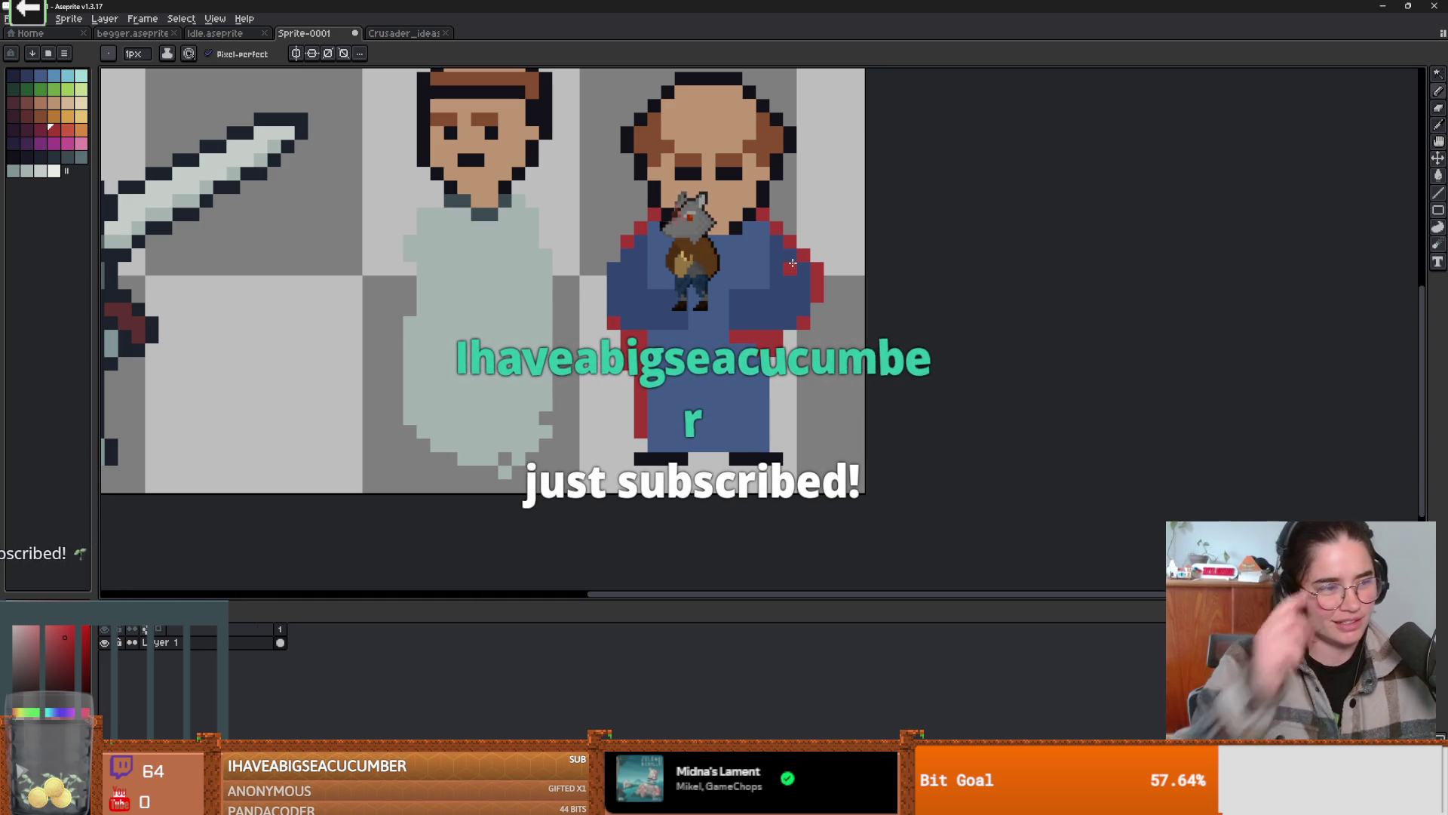
- Clear red beside the right arm and paint a red cape edge down the cleric's right side
scroll(852, 266, up, 1)
drag(851, 266, 811, 235)
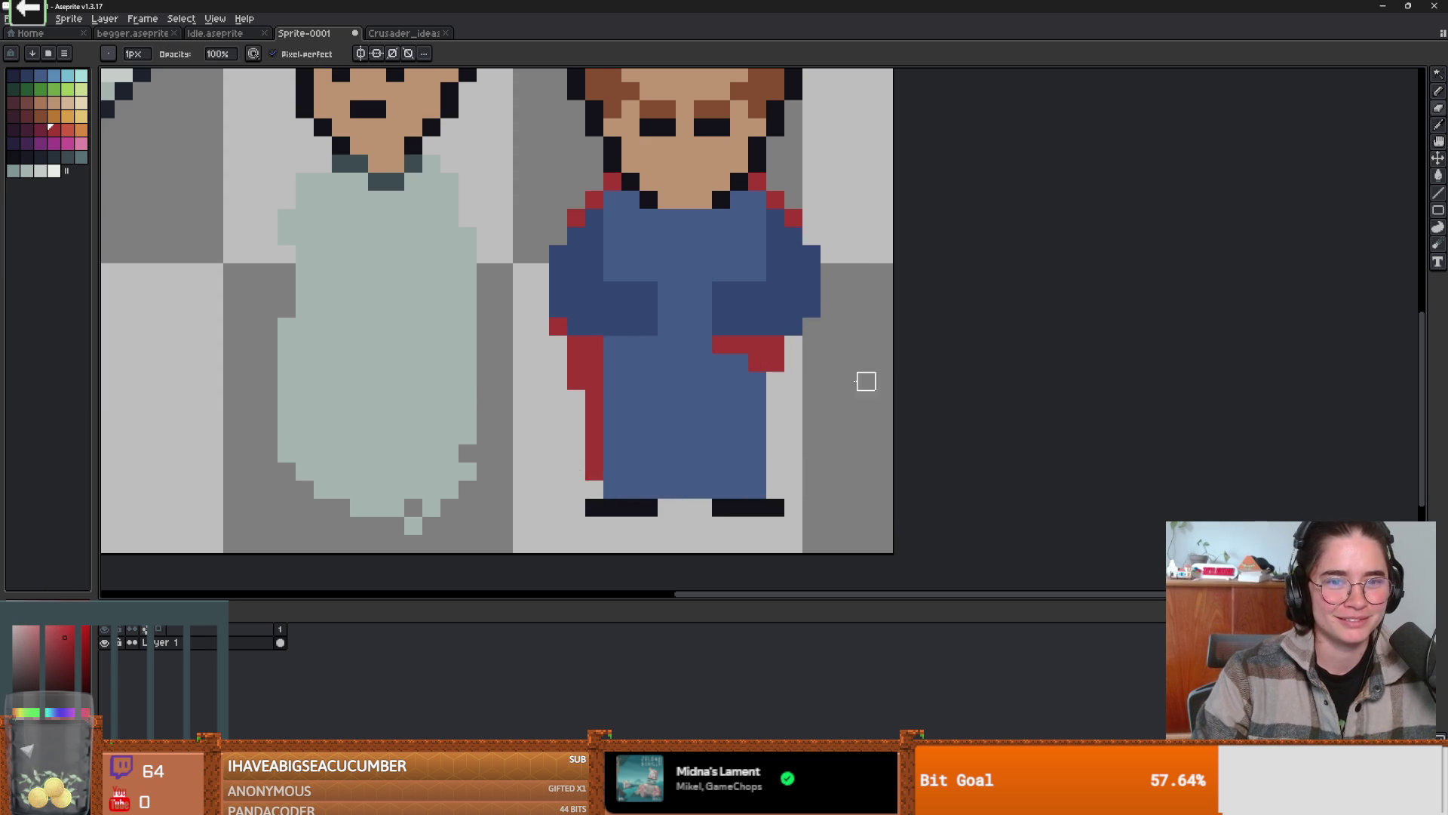
scroll(863, 378, up, 1)
mouse_move(807, 306)
mouse_down()
mouse_move(764, 447)
mouse_move(766, 515)
mouse_up()
scroll(766, 515, down, 4)
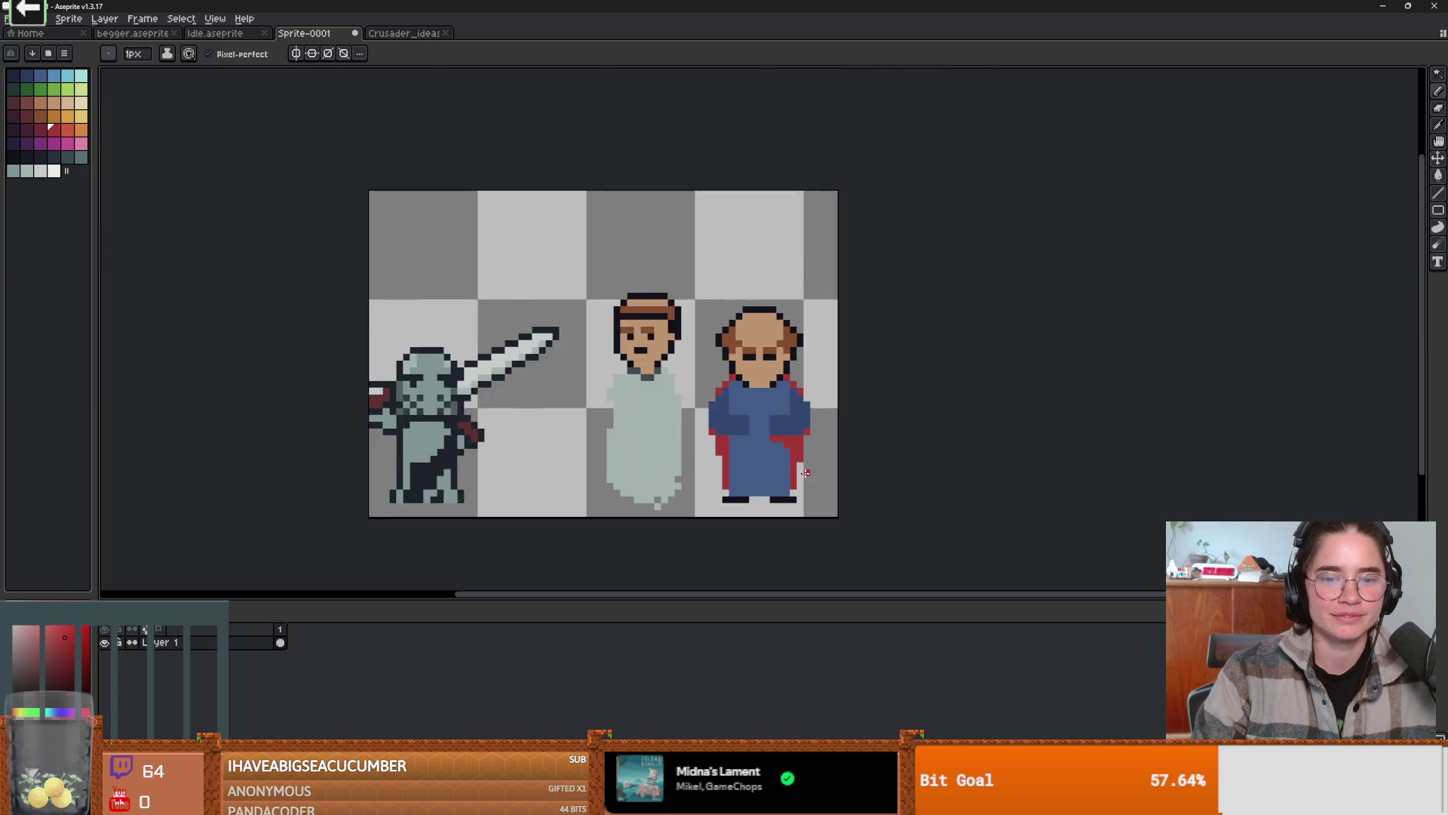
scroll(766, 515, up, 3)
- Erase stray red pixels by the hand and repaint those right of the robe centre blue
key(e)
drag(797, 421, 799, 439)
key(b)
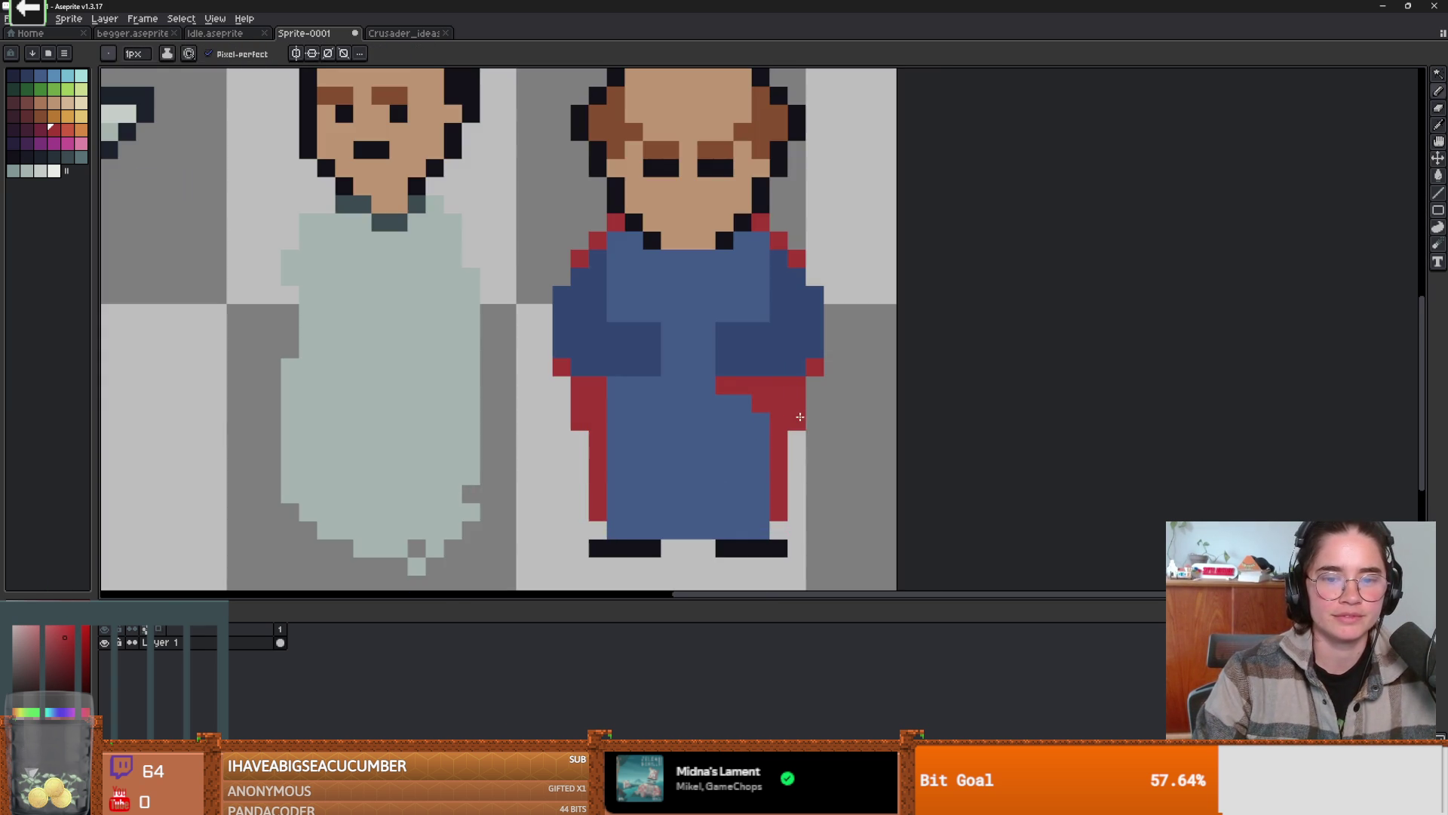
scroll(779, 407, down, 2)
scroll(776, 426, up, 3)
alt+click(774, 430)
drag(814, 404, 773, 379)
click(814, 375)
scroll(814, 375, down, 3)
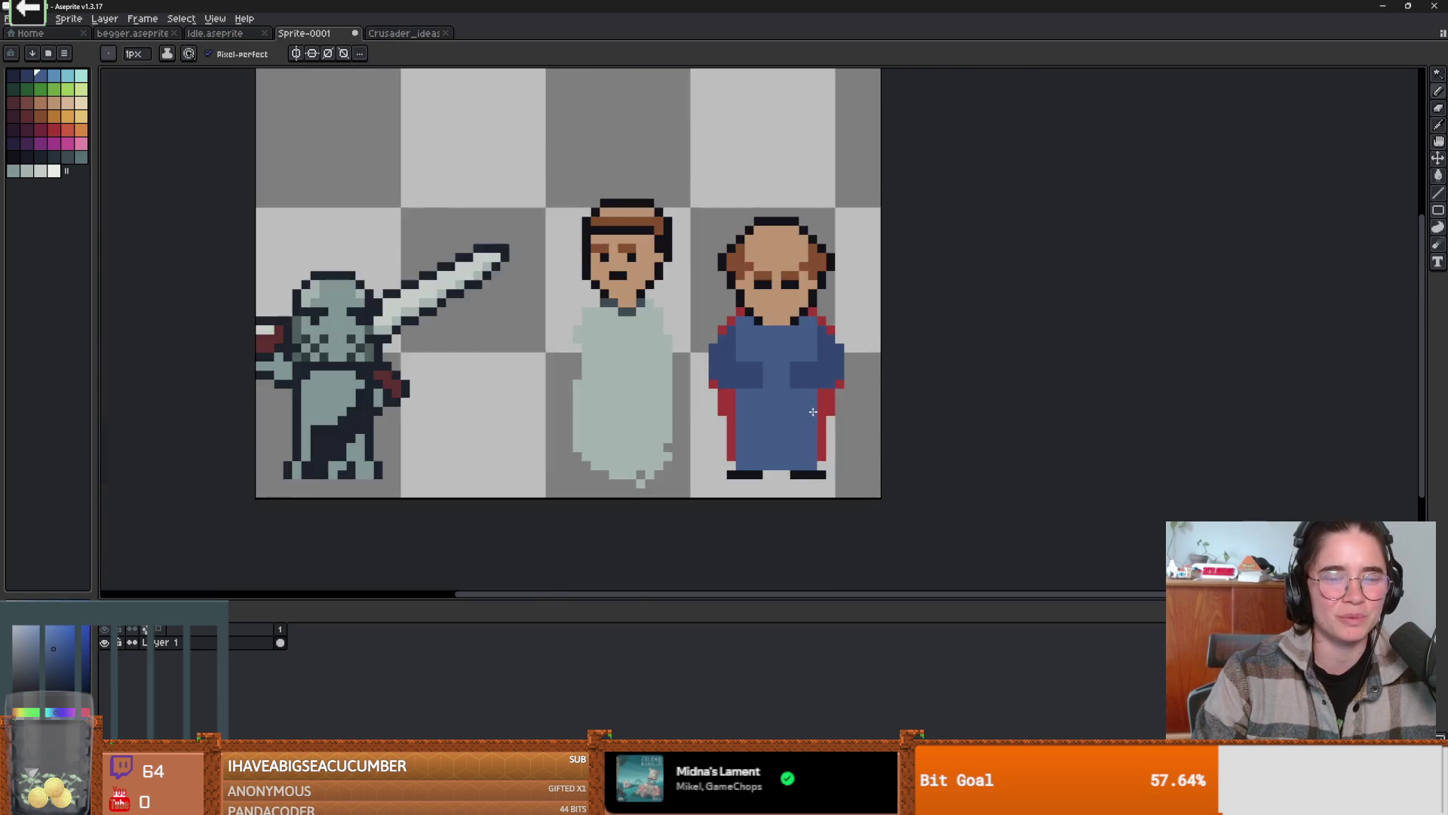
scroll(782, 392, up, 3)
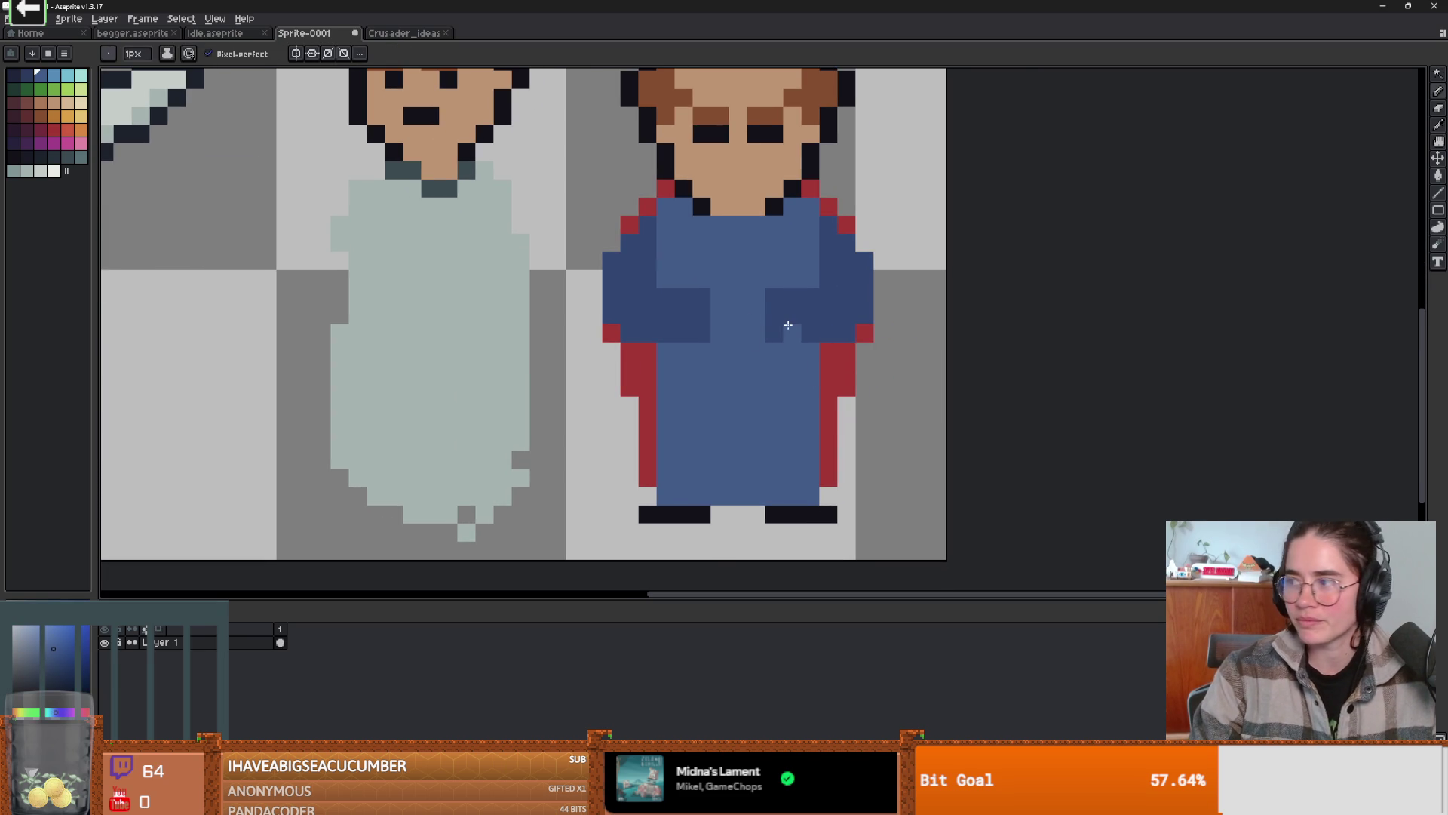
scroll(804, 341, up, 1)
- Draw red diagonal lines sweeping across the front of the robe
alt+click(821, 359)
mouse_move(821, 359)
mouse_down()
mouse_move(683, 439)
mouse_move(668, 465)
mouse_up()
scroll(835, 420, down, 2)
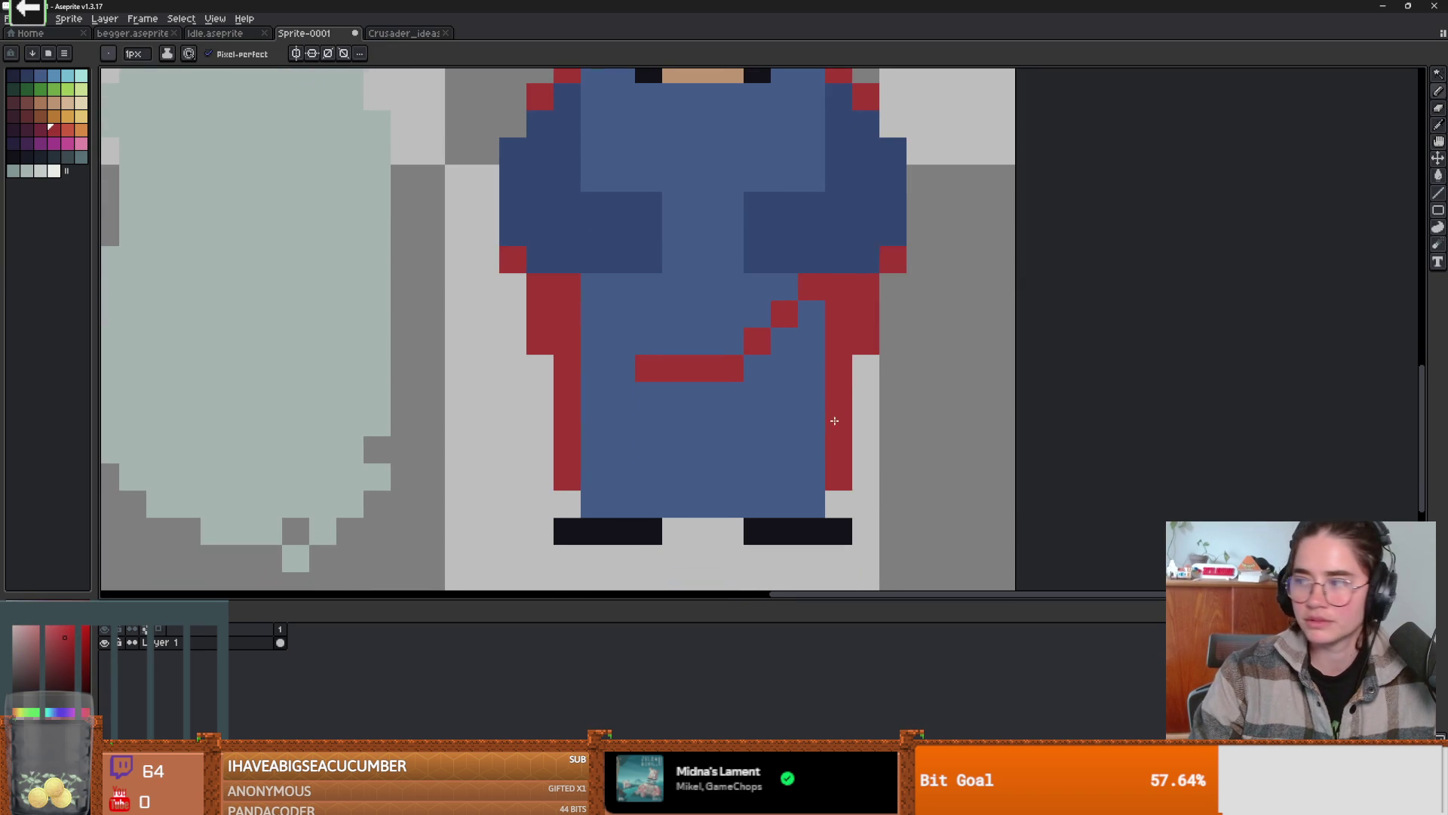
mouse_move(647, 394)
mouse_down()
mouse_move(839, 509)
mouse_move(863, 356)
mouse_move(857, 475)
mouse_move(798, 462)
mouse_move(817, 417)
mouse_up()
- Bucket-fill both outlined cape areas red, undoing the attempted robe-bottom fills
key(g)
click(762, 453)
scroll(763, 452, down, 1)
scroll(710, 425, up, 1)
click(720, 423)
scroll(618, 303, down, 3)
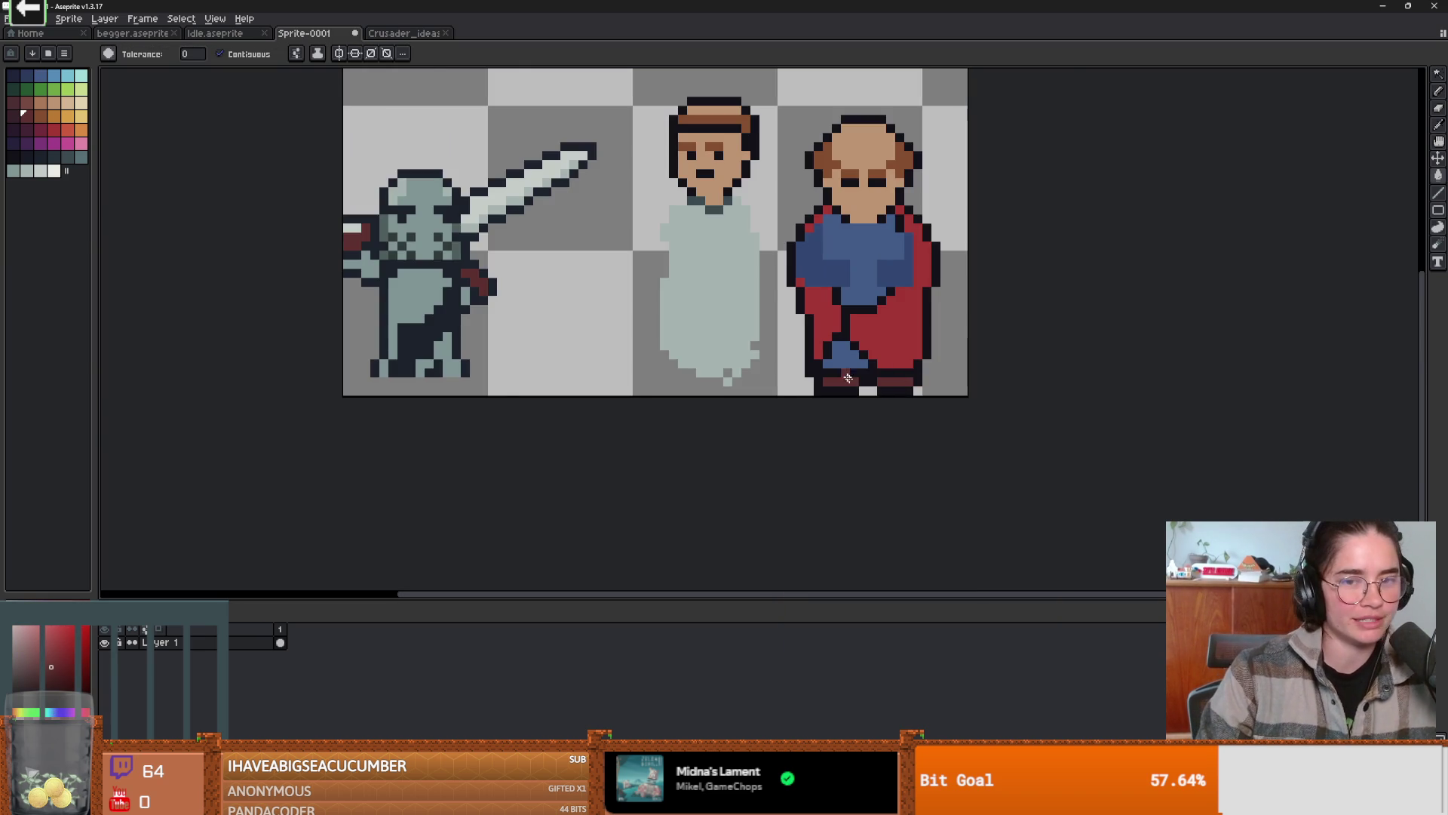
scroll(858, 396, up, 3)
click(863, 394)
key(ctrl+z)
click(865, 394)
key(ctrl+z)
click(860, 391)
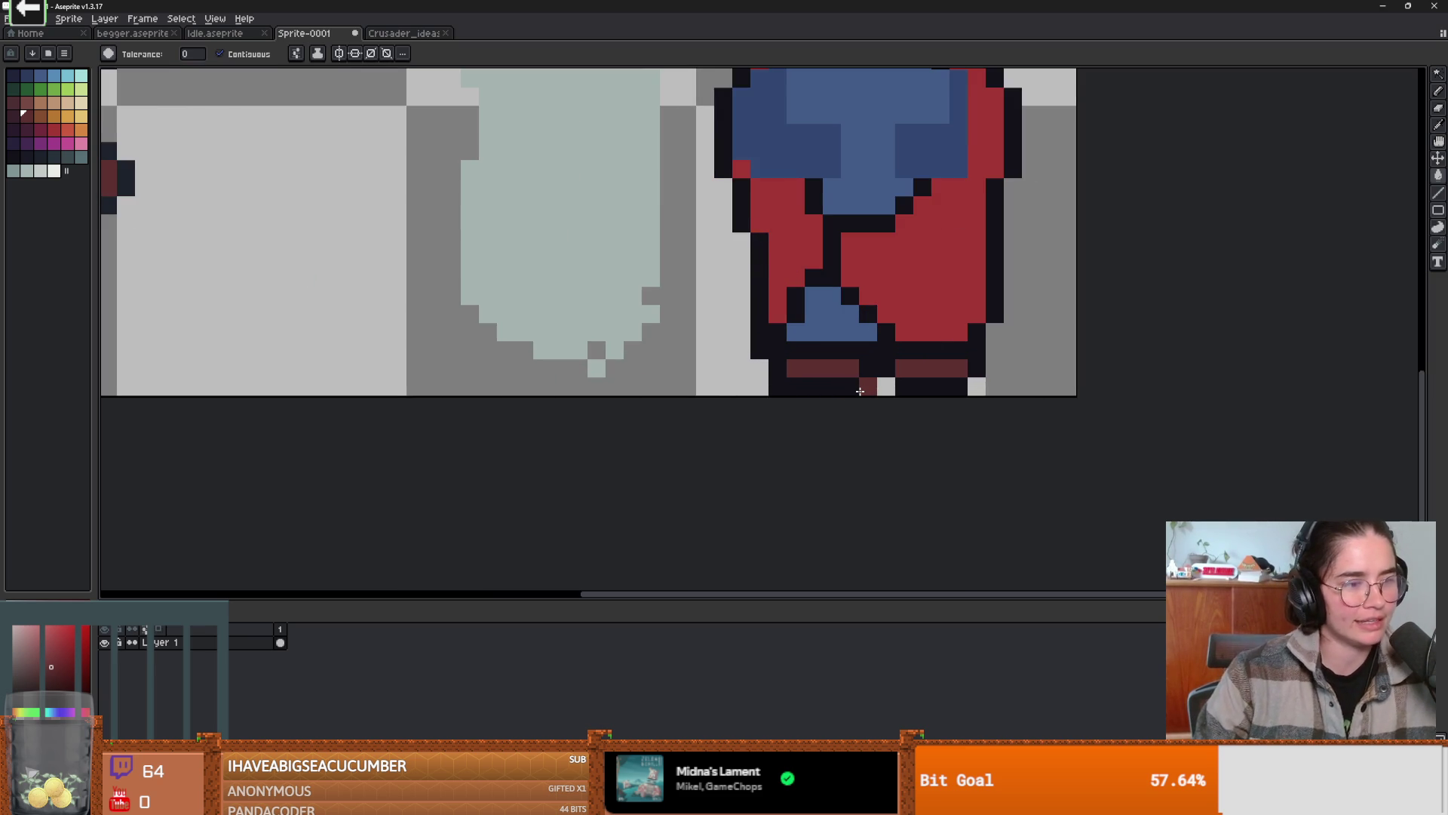
key(ctrl+z)
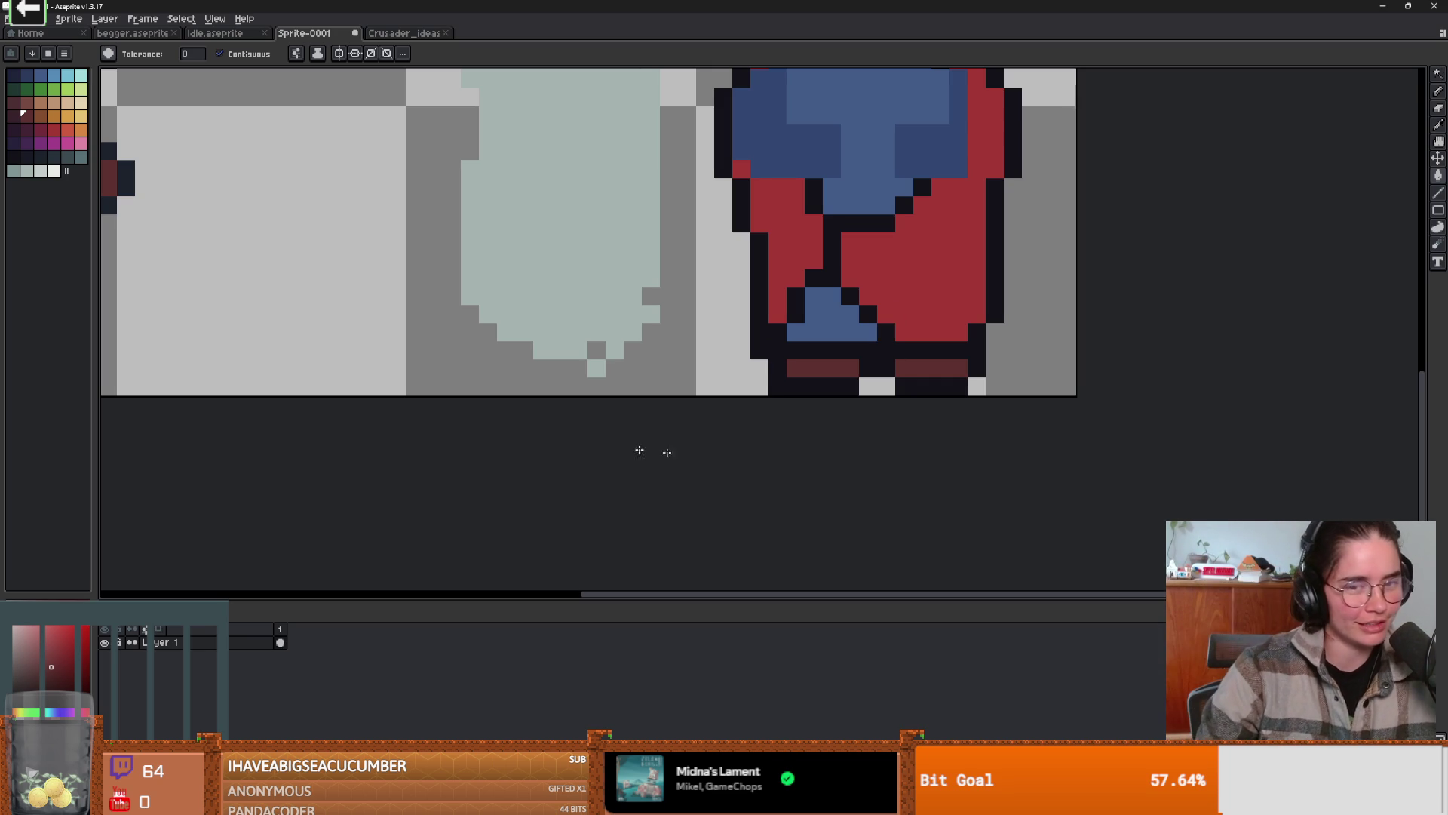
- Select each foot and nudge the left one left and the right one right by a pixel
key(m)
drag(868, 387, 750, 359)
key(Left)
drag(877, 359, 977, 391)
key(Right)
key(ctrl+d)
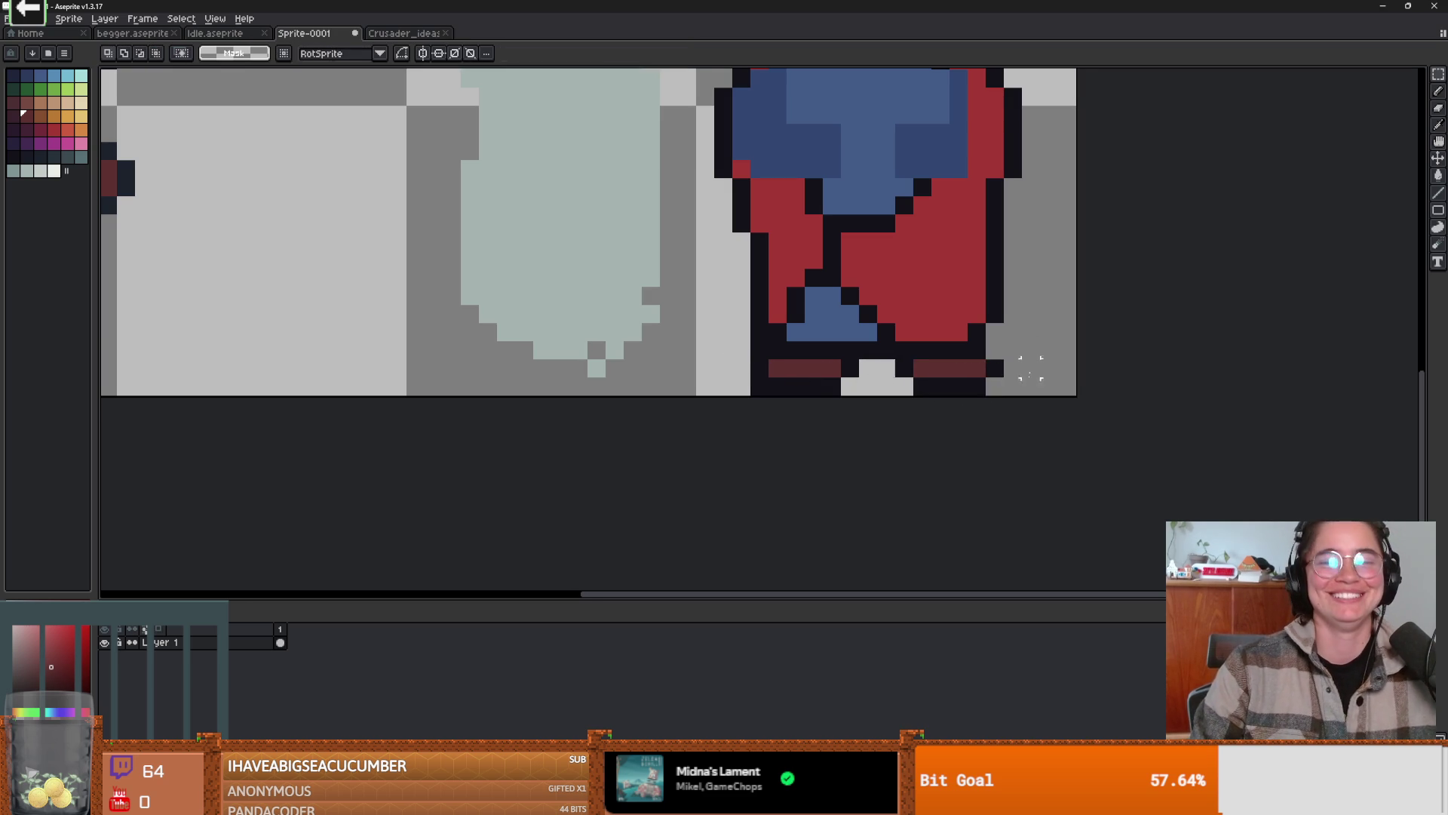
scroll(1022, 392, down, 3)
scroll(953, 385, up, 4)
key(b)
scroll(952, 419, down, 1)
scroll(980, 418, down, 2)
scroll(1044, 417, up, 2)
scroll(1041, 428, down, 2)
scroll(1018, 422, up, 2)
scroll(1018, 423, down, 2)
scroll(1018, 422, up, 2)
scroll(1017, 423, down, 2)
scroll(1017, 422, up, 2)
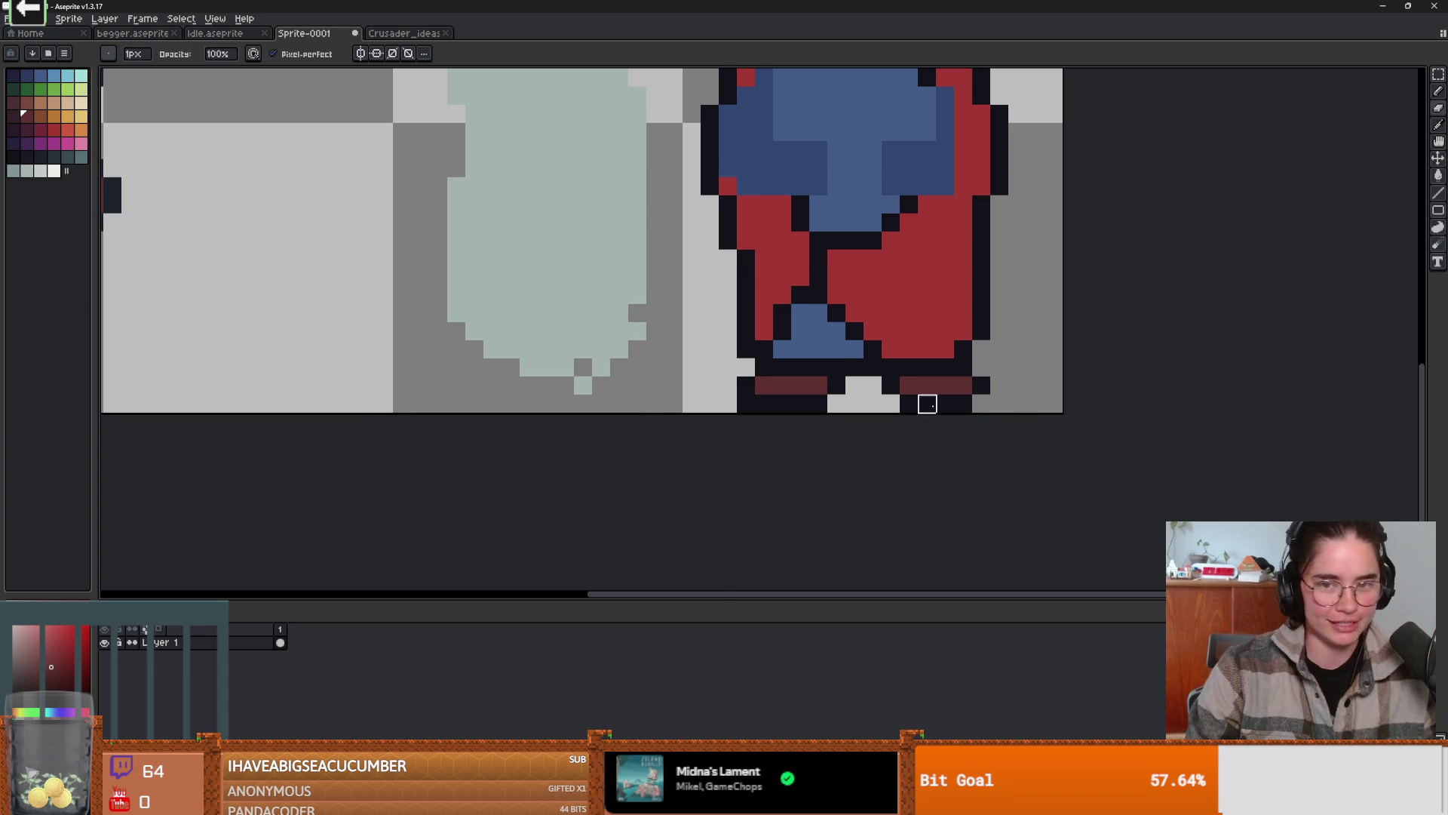
- Pick the dark outline colour and draw L-shaped and vertical outline strokes across the cleric's chest
scroll(939, 403, up, 1)
alt+click(1012, 372)
scroll(1021, 404, down, 3)
scroll(1028, 407, down, 2)
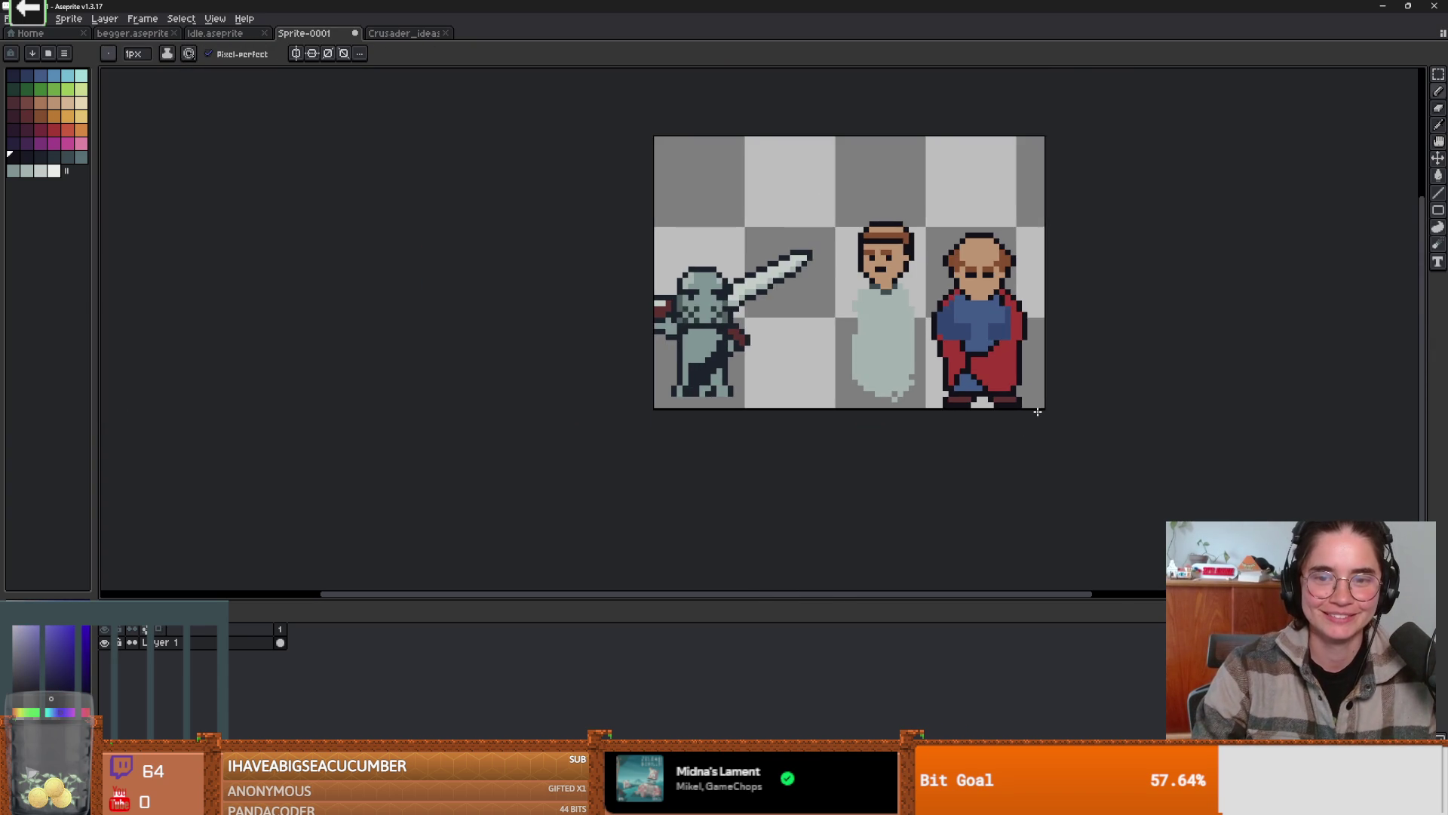
scroll(1026, 409, up, 1)
scroll(1026, 409, up, 1)
scroll(855, 281, up, 2)
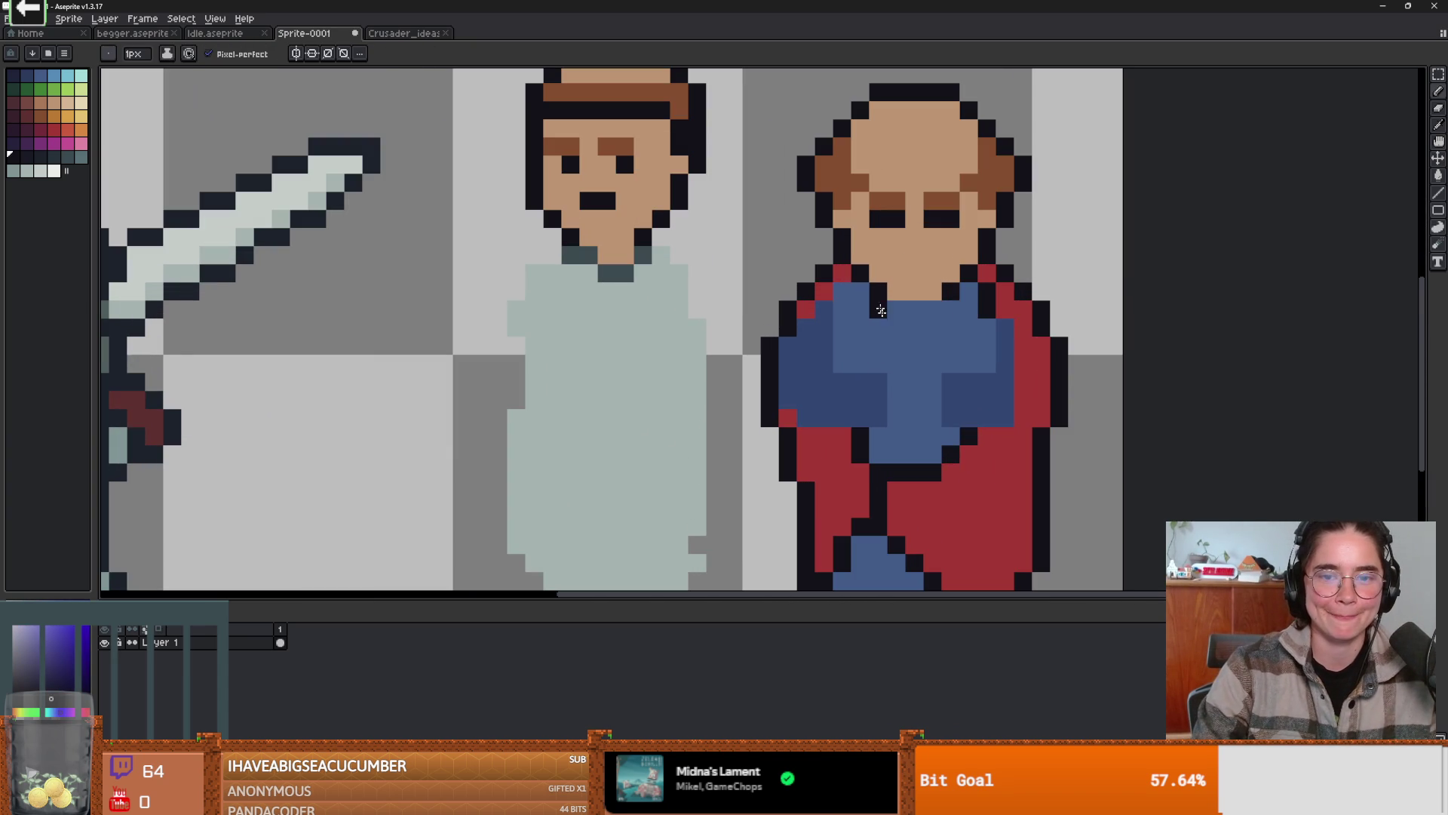
mouse_move(842, 295)
mouse_down()
mouse_move(842, 354)
mouse_move(881, 362)
mouse_move(896, 407)
mouse_move(874, 436)
mouse_up()
mouse_move(932, 384)
mouse_down()
mouse_move(932, 418)
mouse_move(950, 415)
mouse_move(988, 347)
mouse_move(991, 359)
mouse_up()
- Draw a dark line down the chest's right side and a diagonal cape edge across the robe
scroll(992, 359, down, 3)
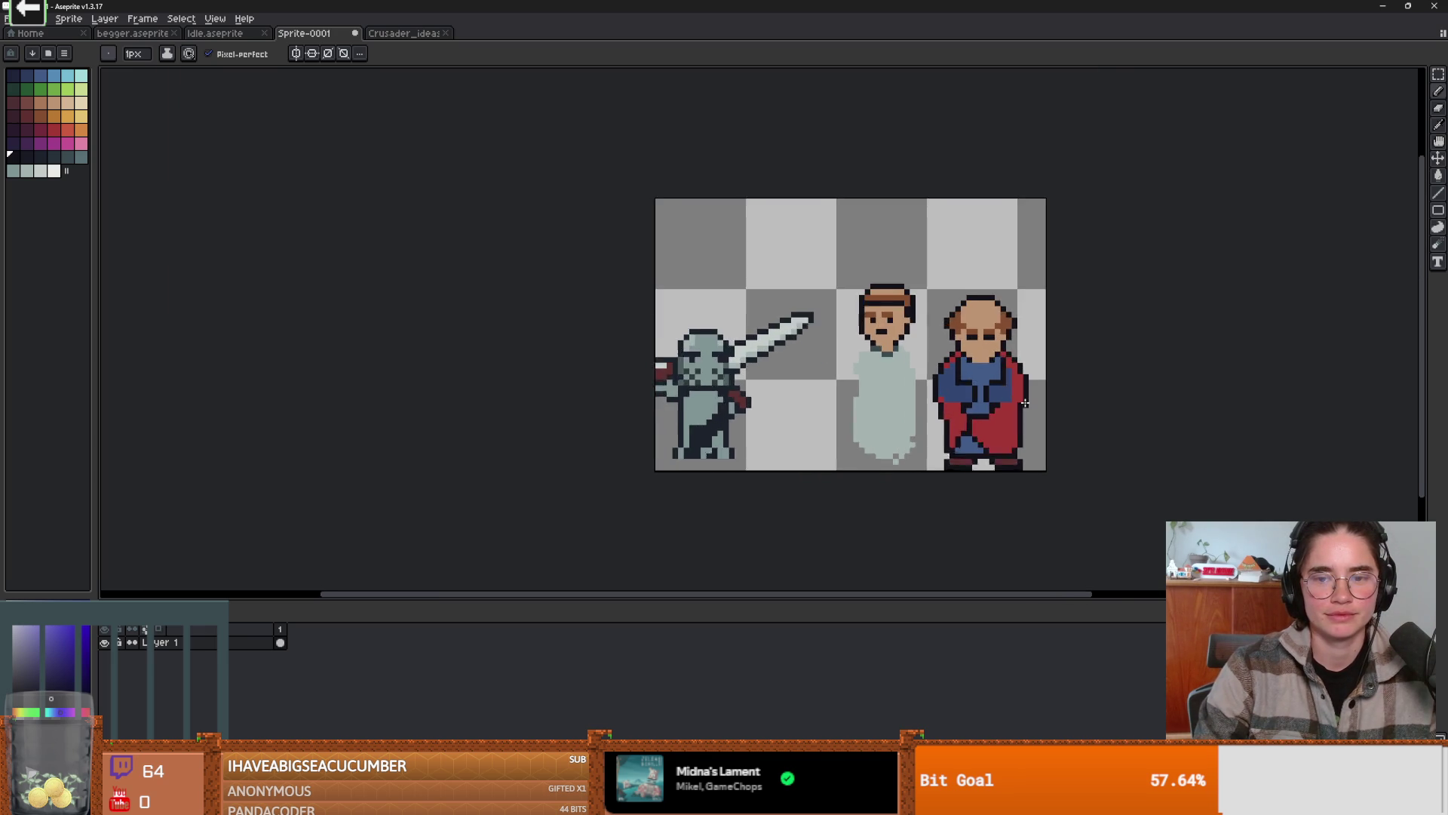
scroll(1022, 400, up, 3)
scroll(996, 389, down, 3)
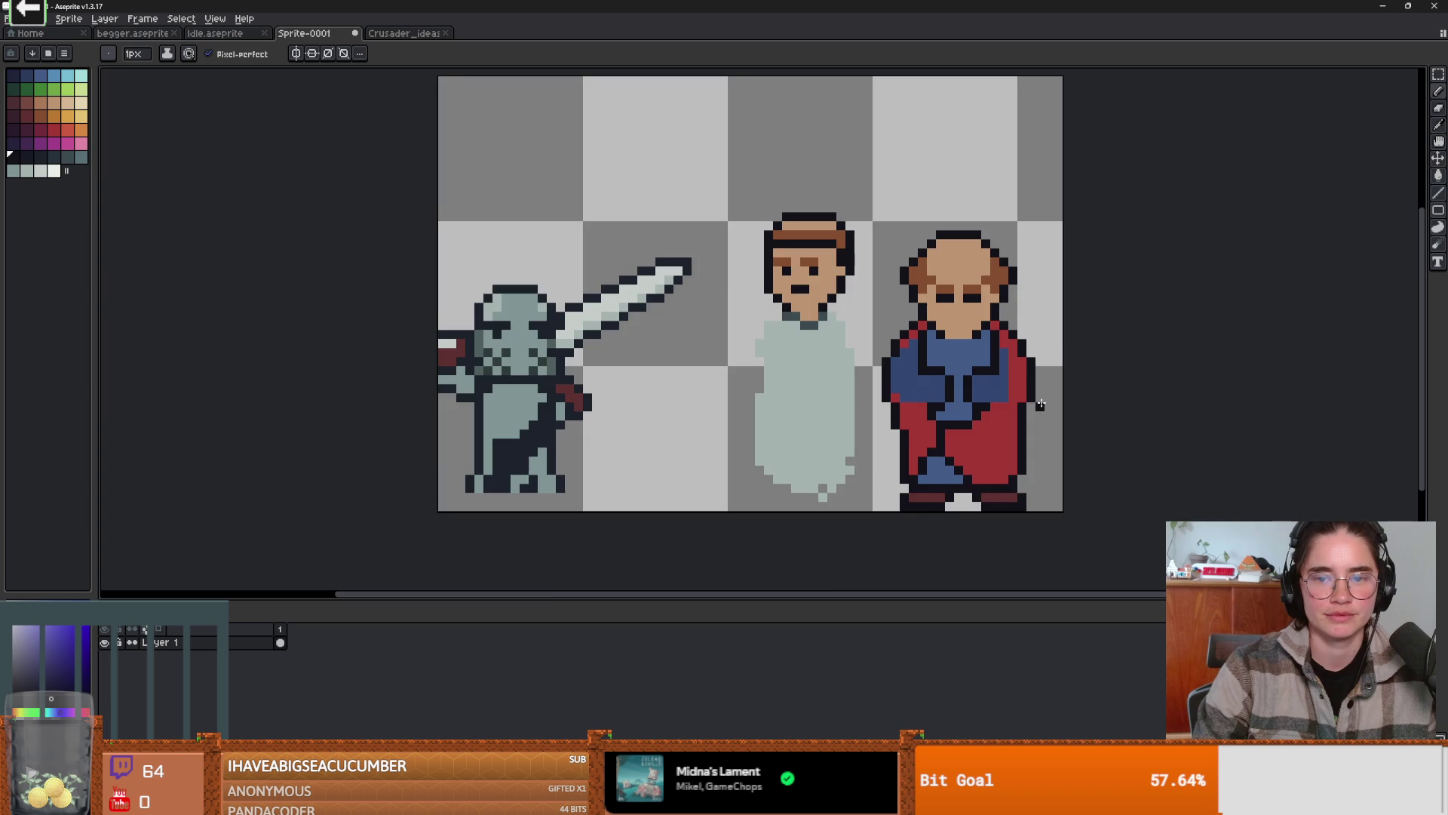
scroll(996, 389, up, 3)
drag(1006, 320, 995, 415)
scroll(1114, 446, down, 3)
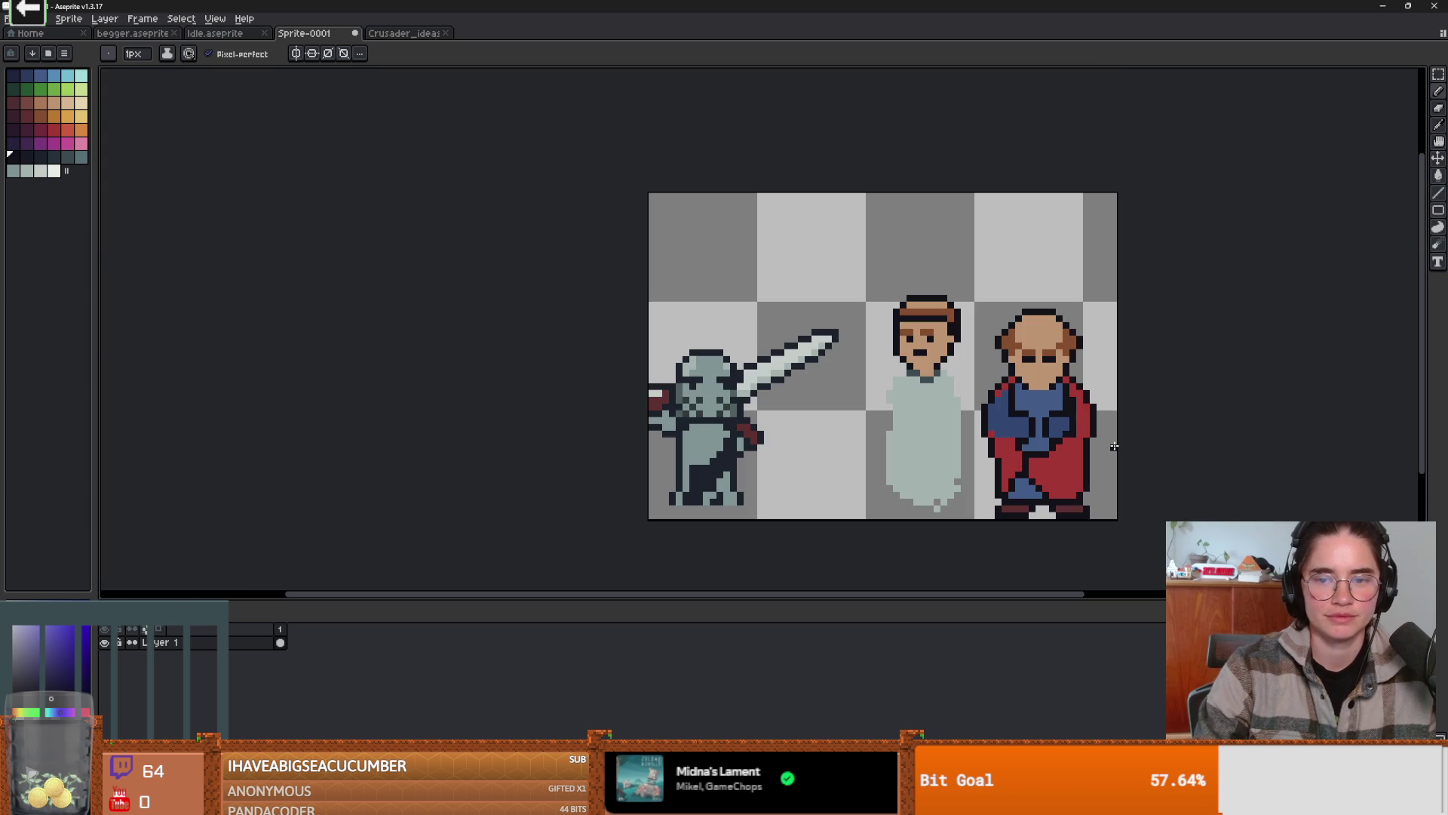
scroll(1114, 446, up, 1)
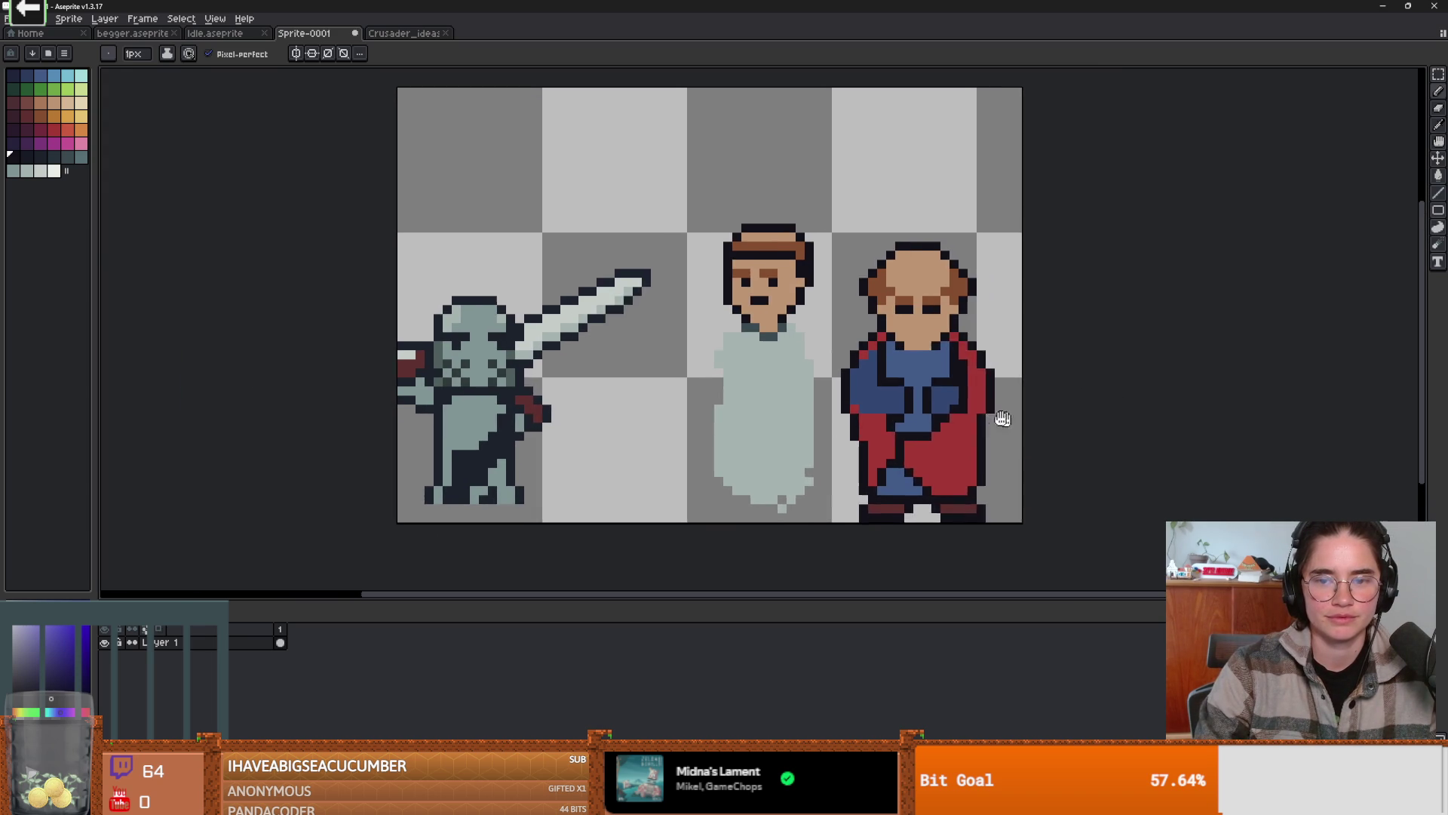
scroll(877, 390, up, 2)
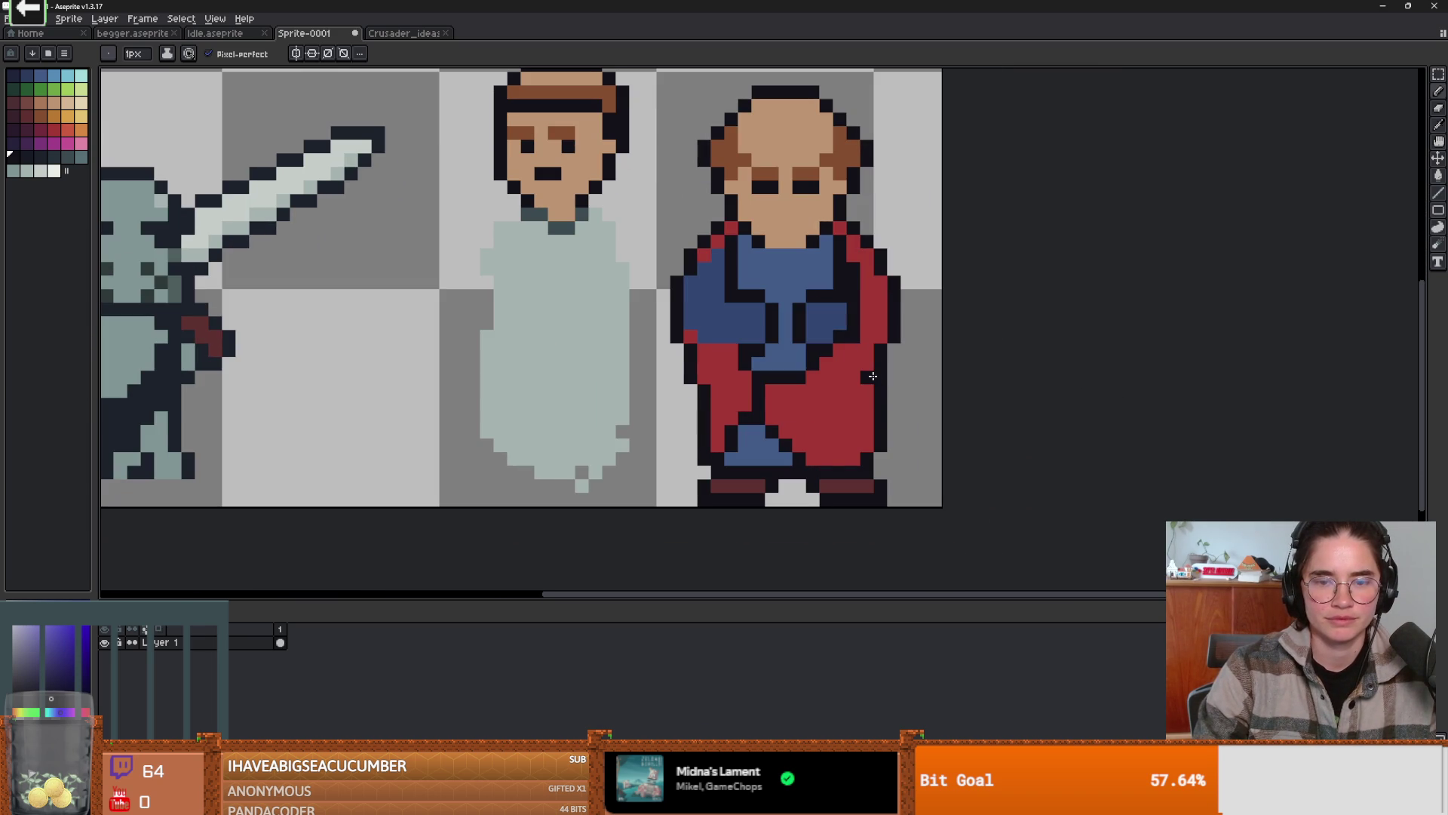
mouse_move(872, 376)
mouse_down()
mouse_move(804, 465)
mouse_move(853, 455)
mouse_up()
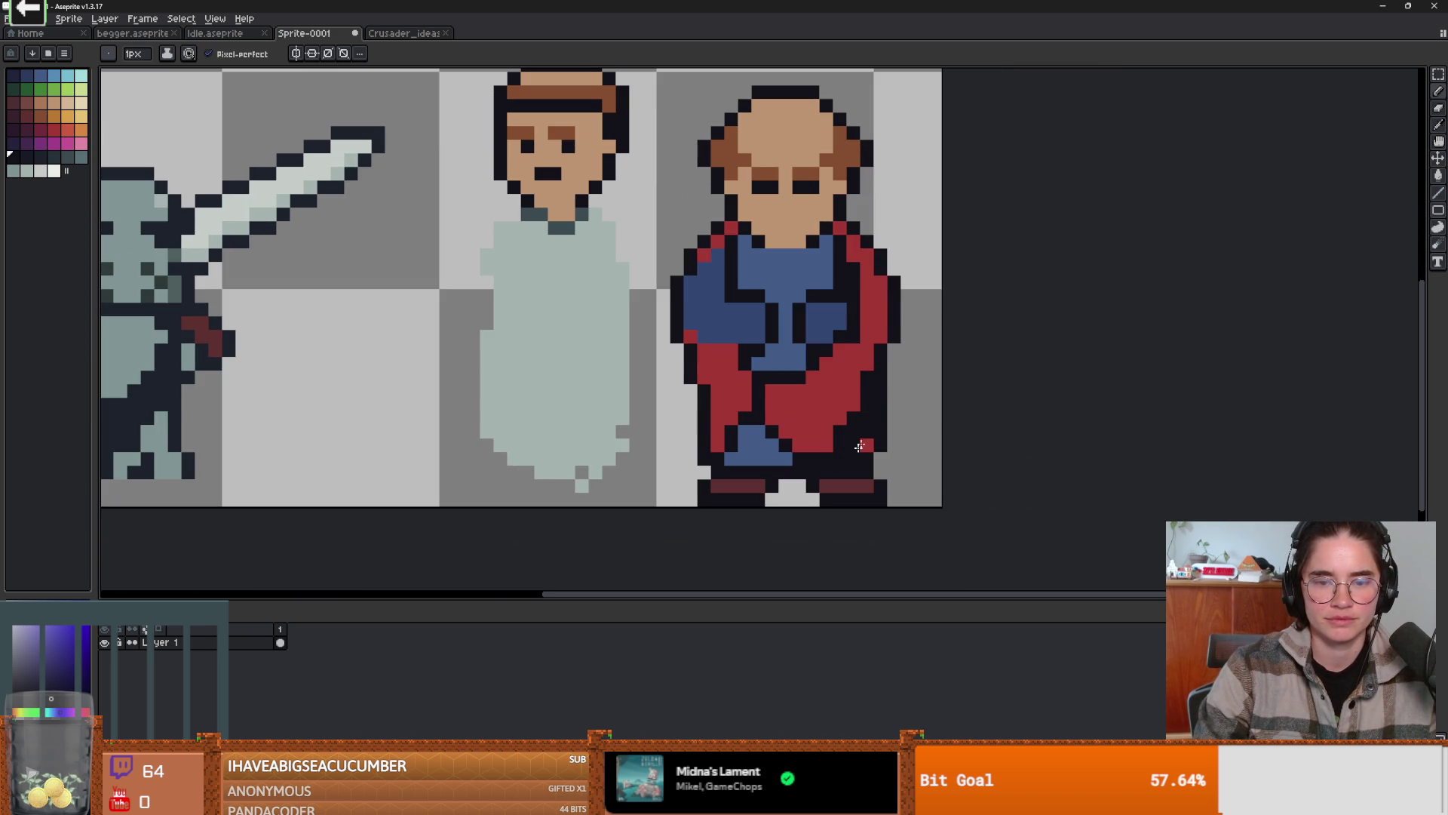
scroll(880, 402, down, 2)
scroll(848, 303, up, 2)
- Touch up pixels by the chest line, then outline the cleric's waist and top of the torso, undoing a misplaced torso line
click(822, 349)
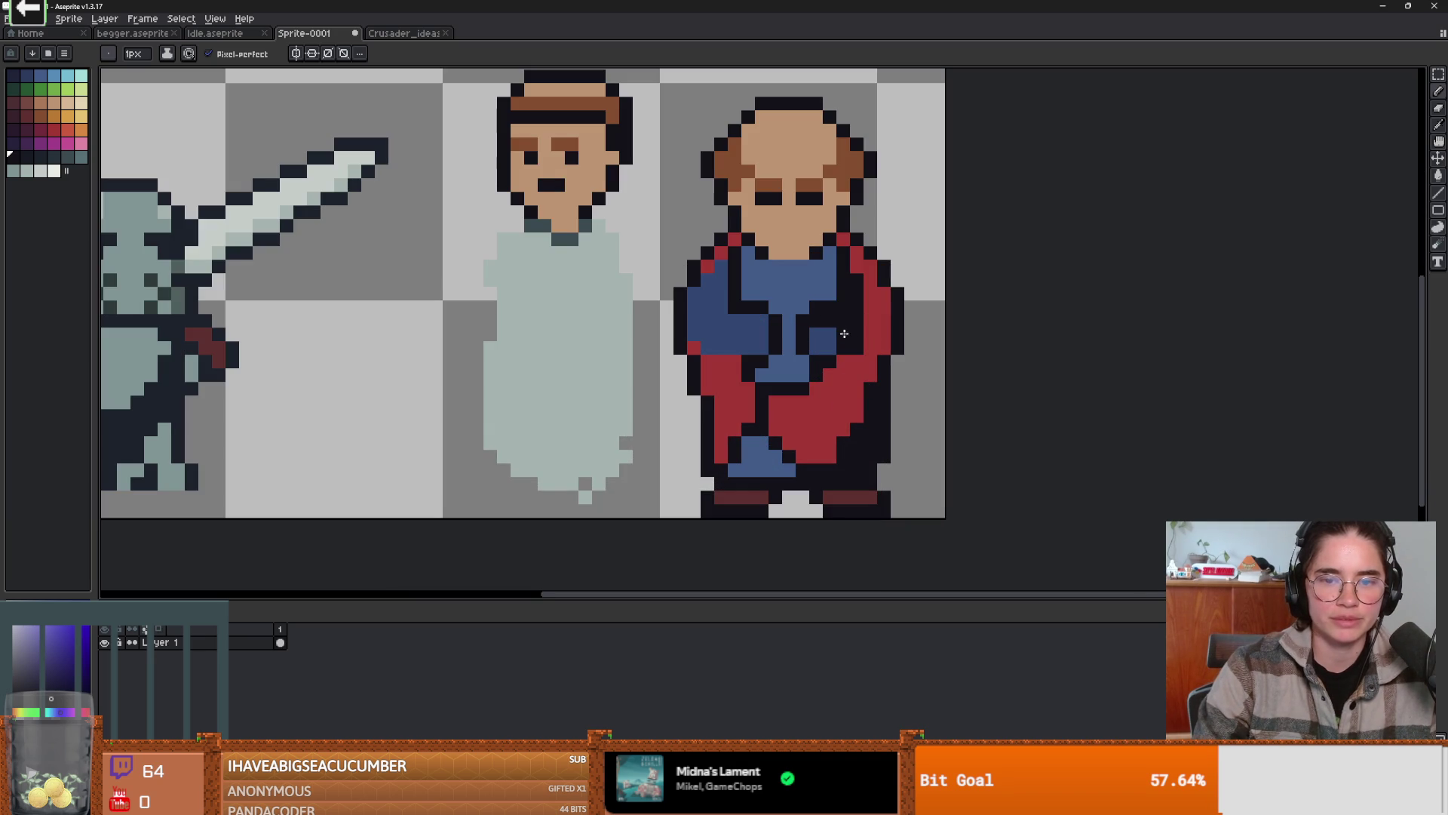
mouse_move(761, 353)
mouse_down()
mouse_move(761, 313)
mouse_move(731, 309)
mouse_move(722, 272)
mouse_up()
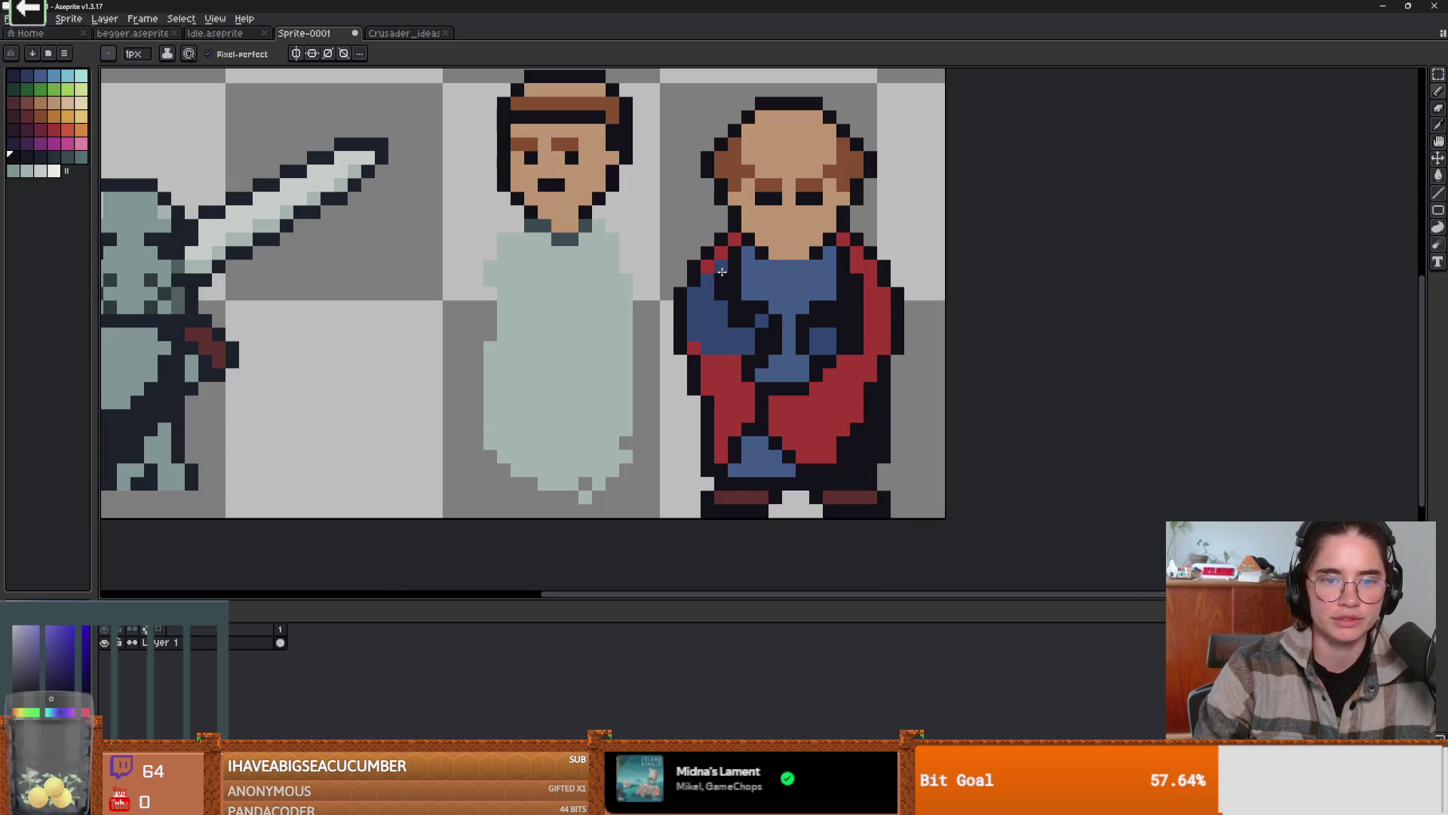
key(ctrl+z)
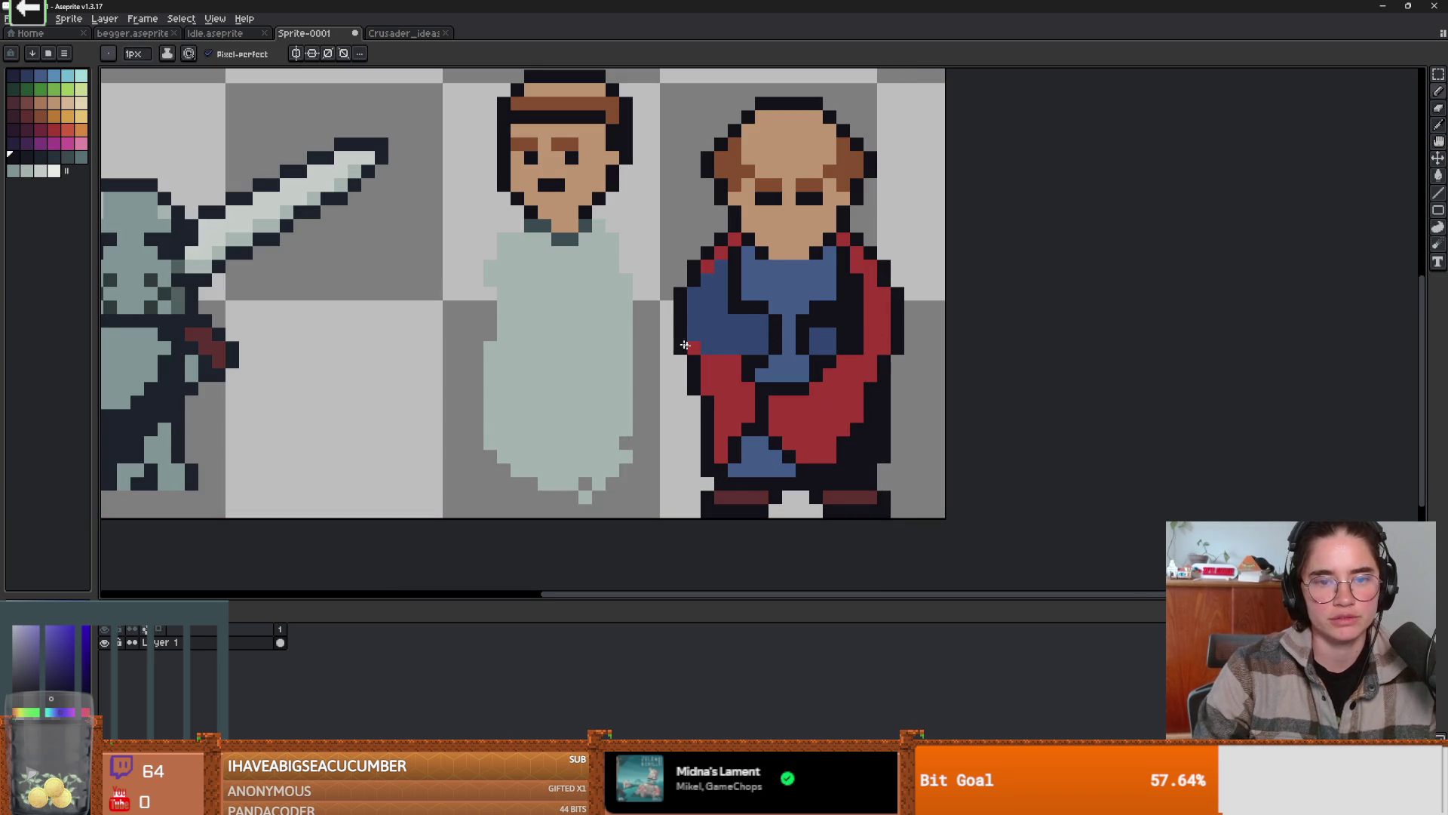
drag(733, 361, 697, 350)
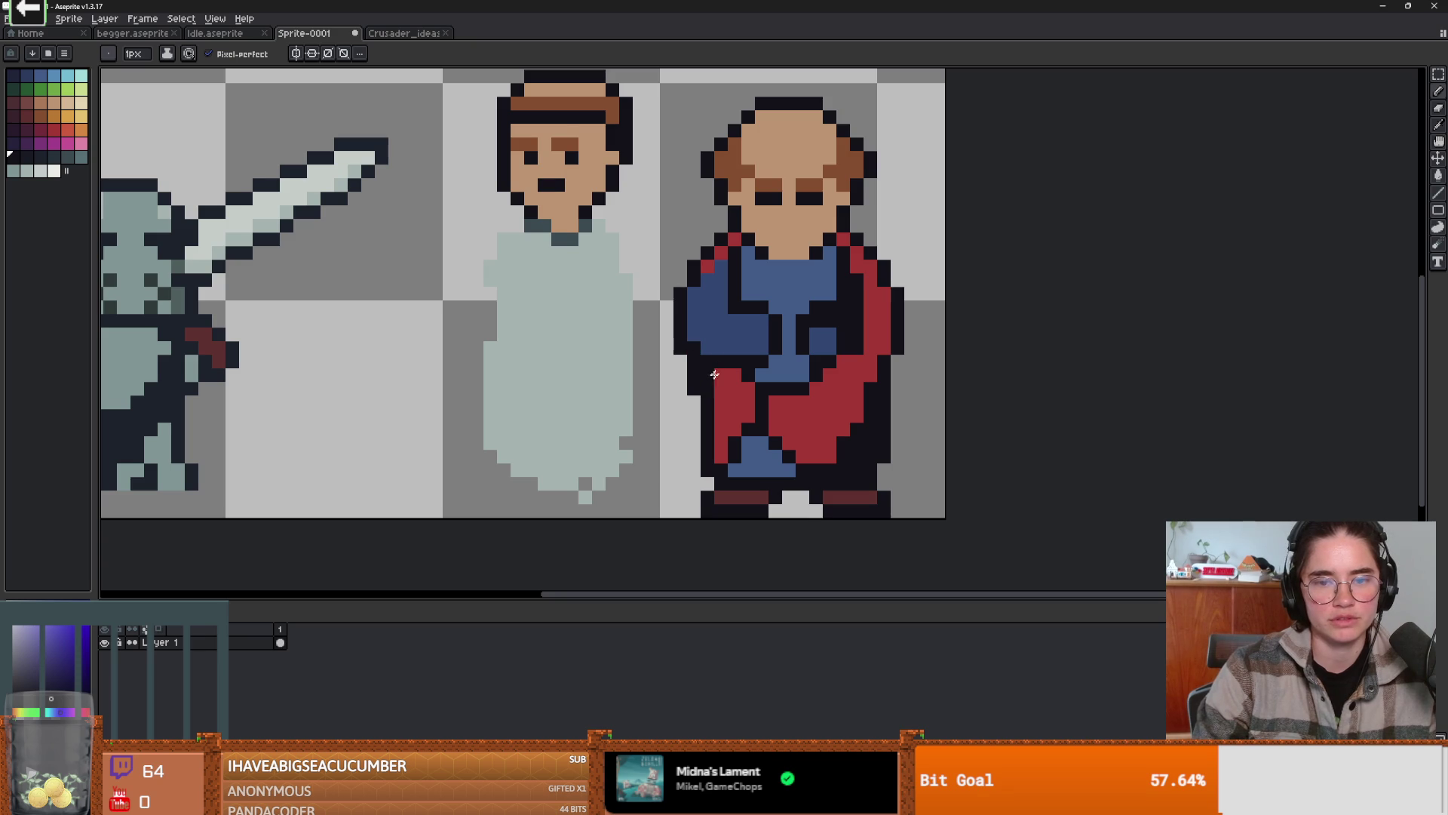
scroll(710, 379, down, 2)
scroll(890, 377, up, 3)
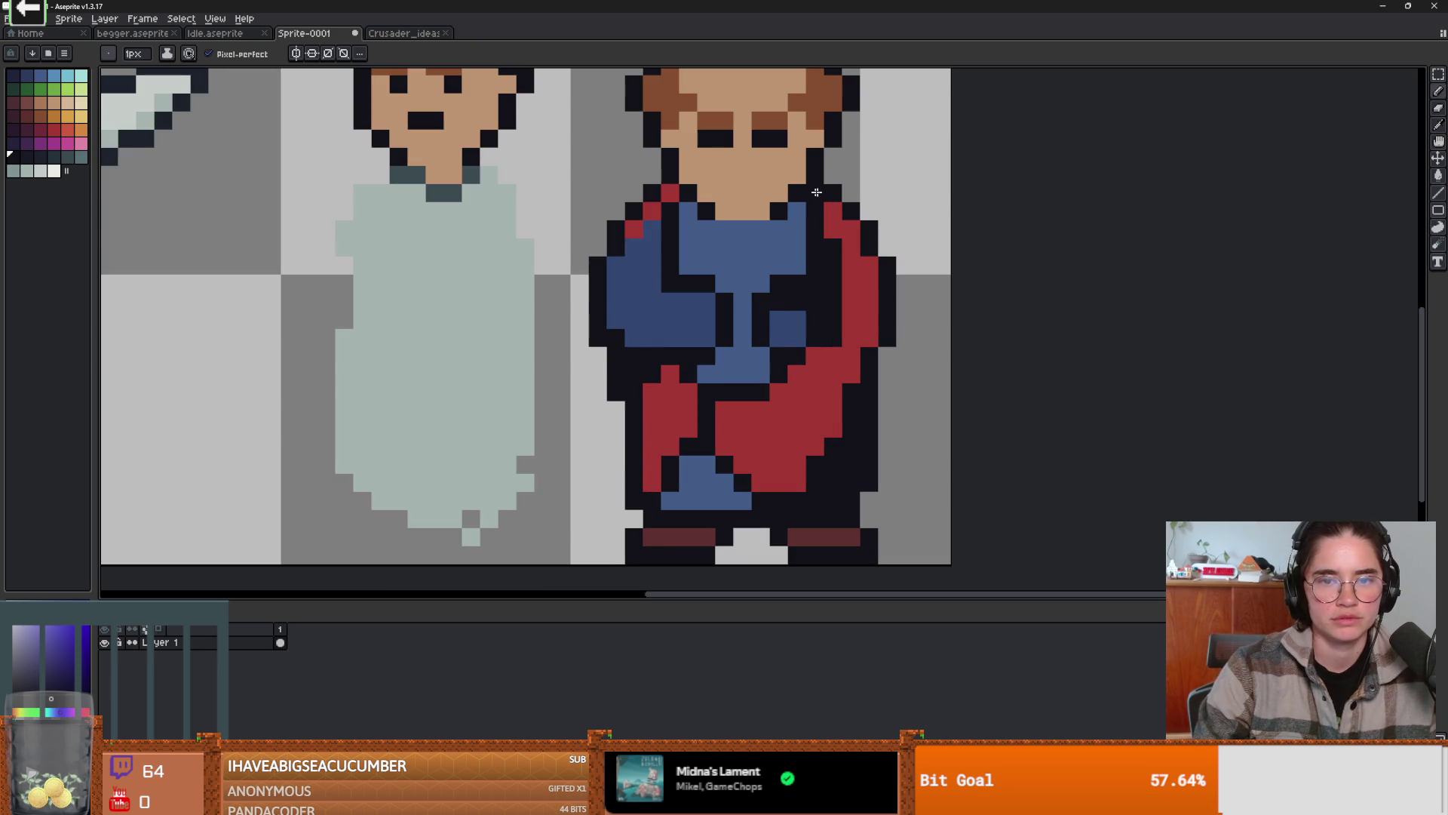
mouse_move(800, 213)
mouse_down()
mouse_move(701, 226)
mouse_move(680, 207)
mouse_up()
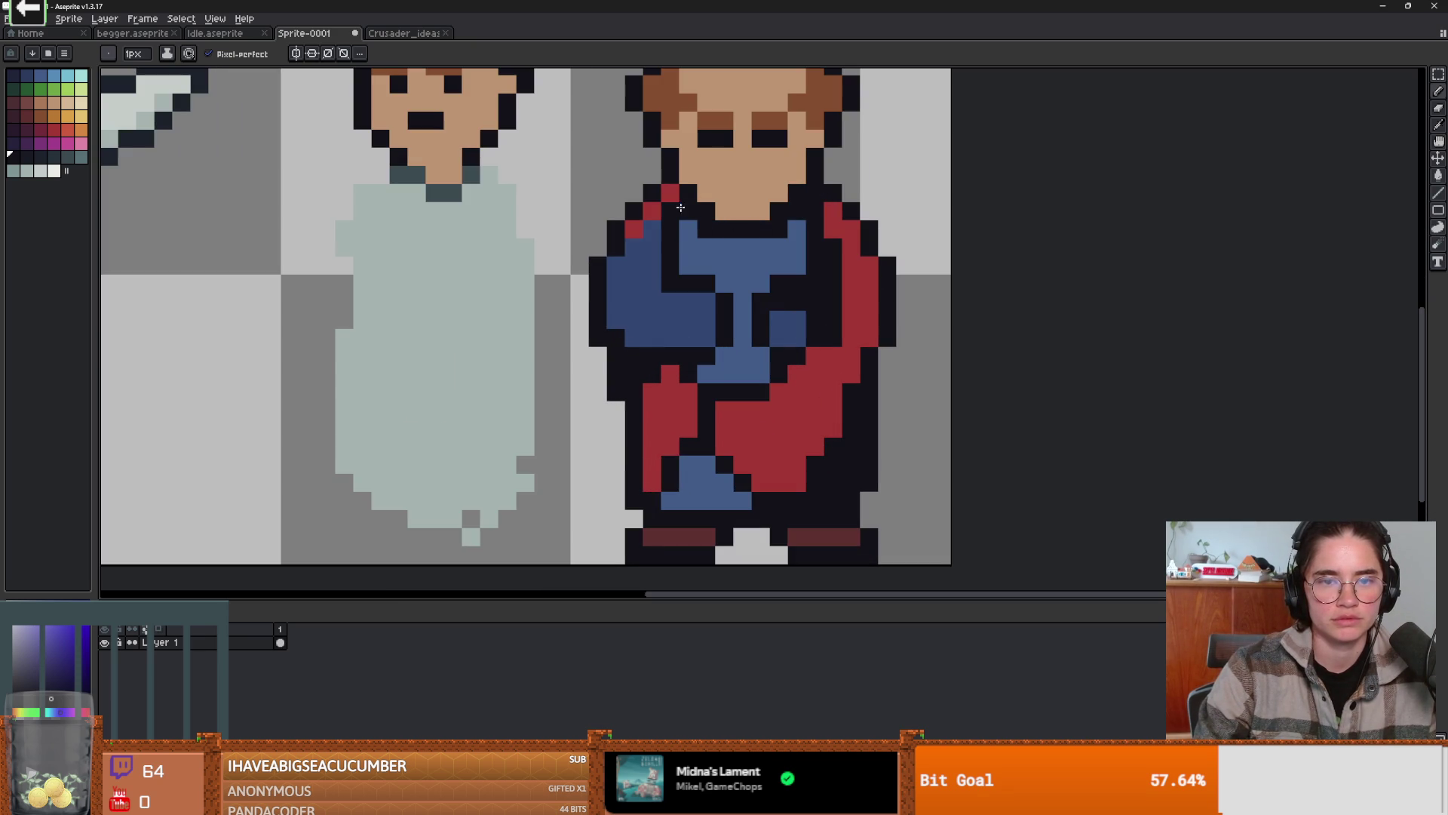
scroll(792, 332, down, 3)
scroll(784, 309, up, 3)
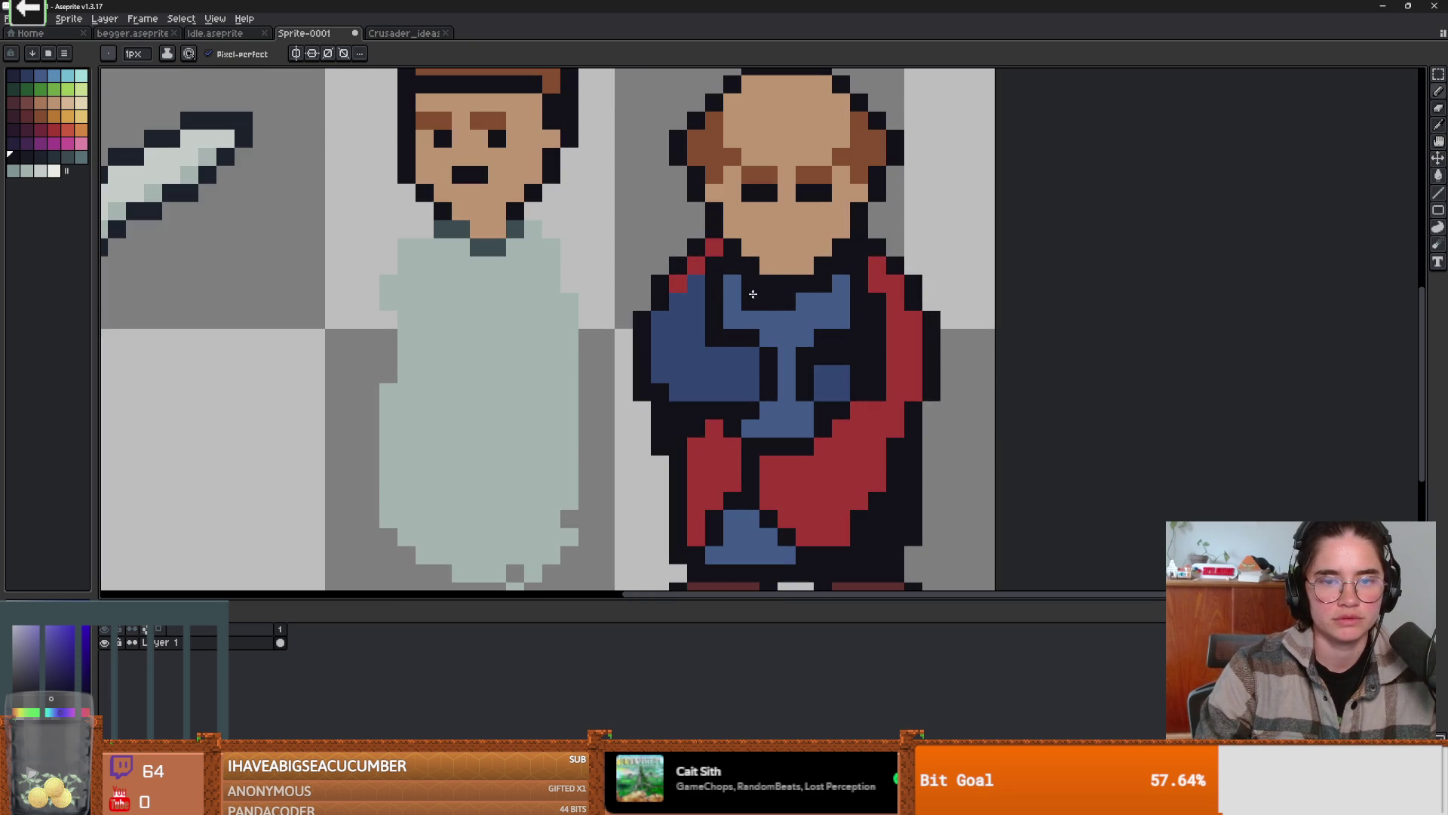
scroll(894, 411, down, 5)
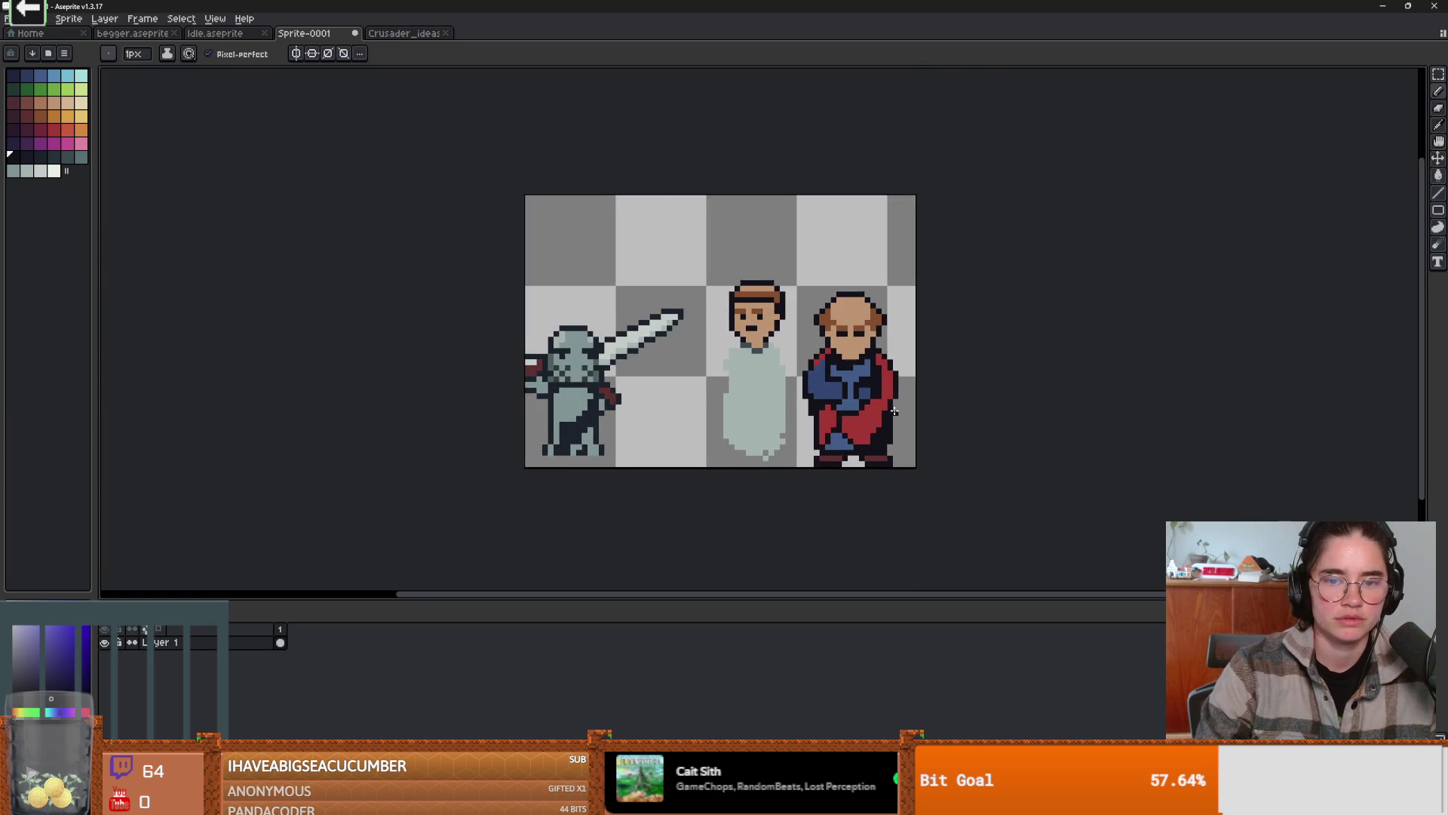
scroll(894, 411, up, 2)
scroll(895, 414, down, 1)
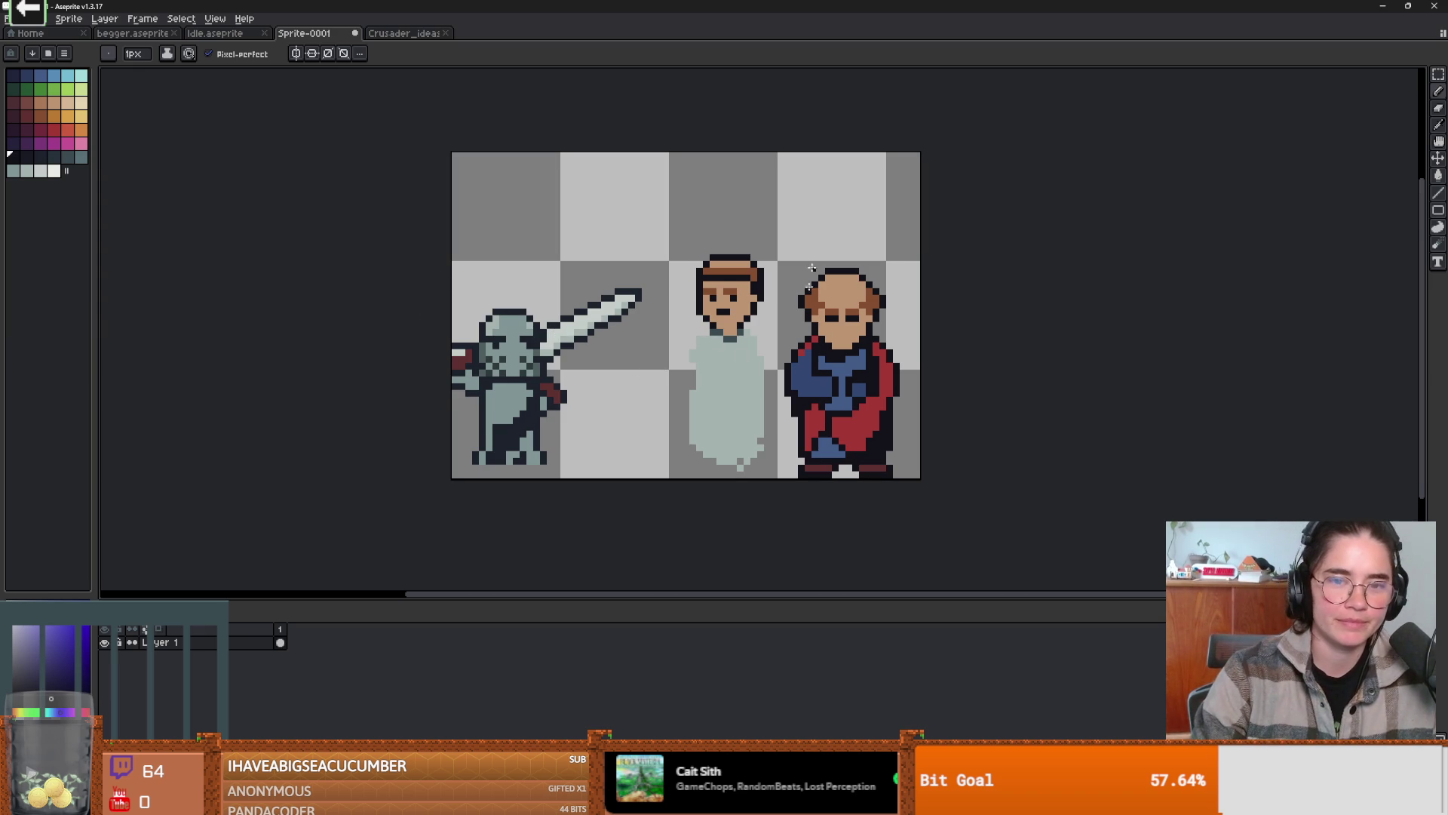
- Try a dark pixel under the cleric's eye and a line above his head, undoing both
scroll(822, 211, up, 2)
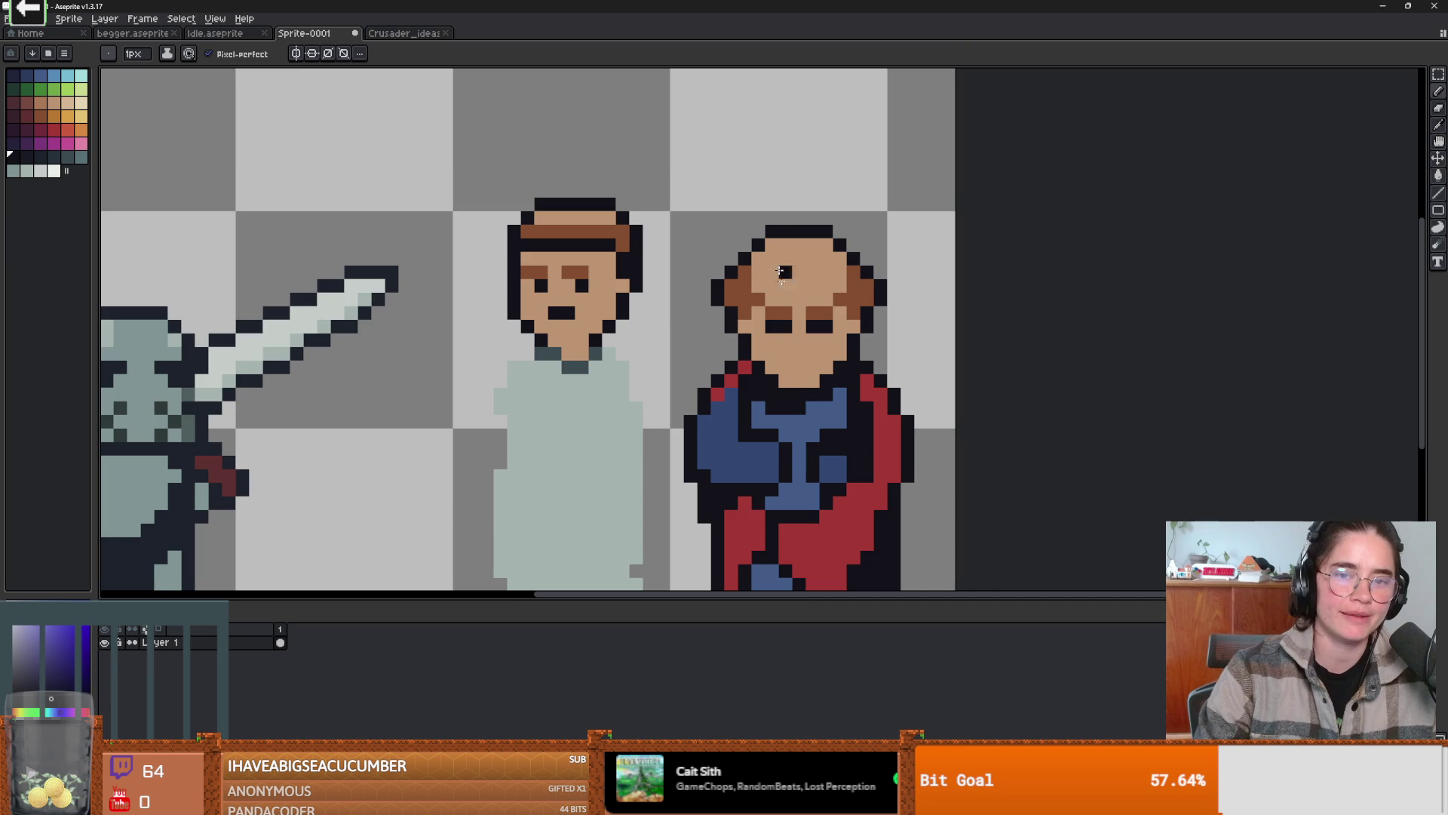
scroll(781, 243, down, 2)
scroll(771, 334, up, 2)
click(772, 336)
scroll(772, 334, up, 2)
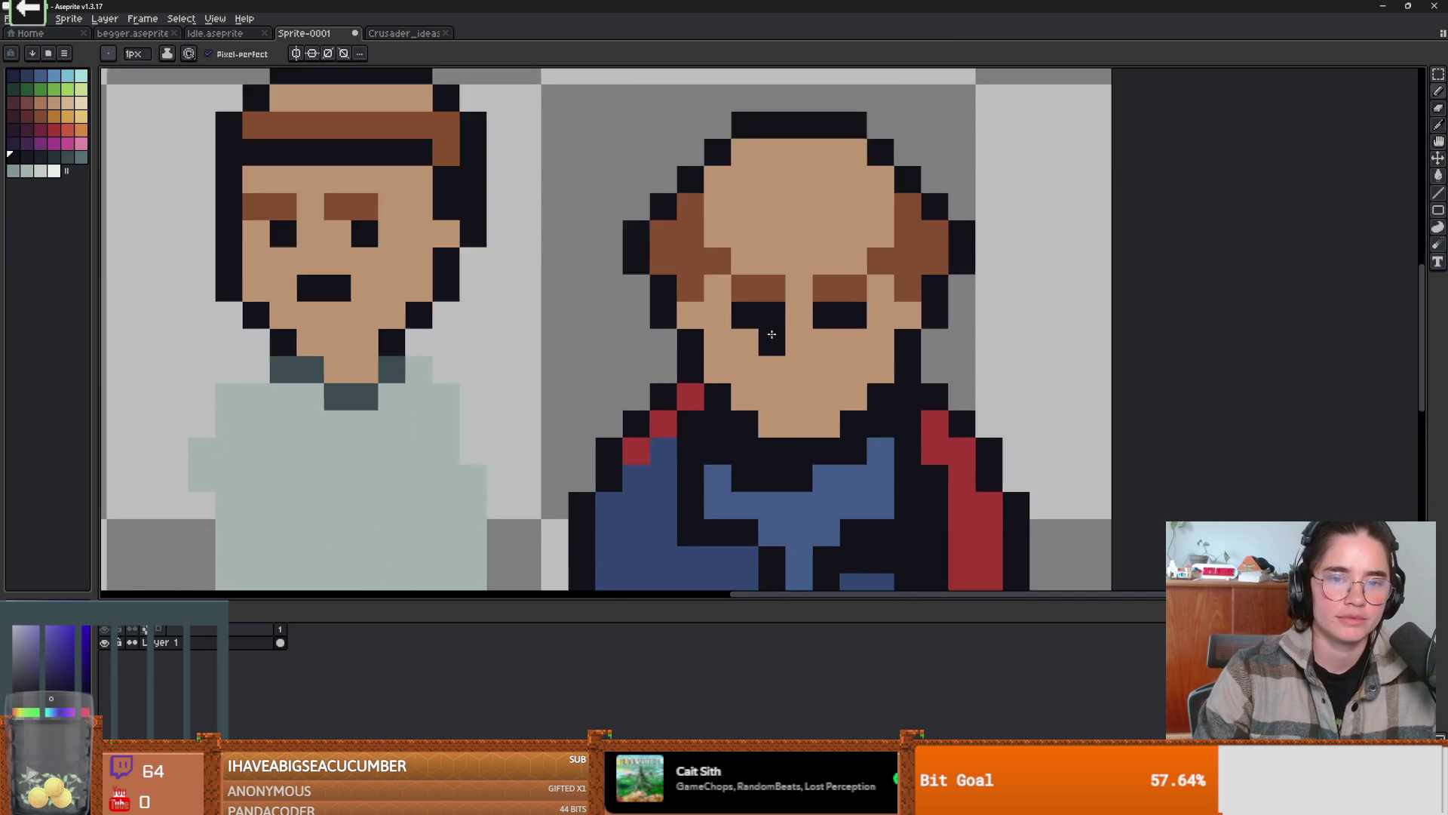
key(ctrl+z)
scroll(771, 334, down, 3)
scroll(754, 301, up, 4)
drag(783, 84, 729, 160)
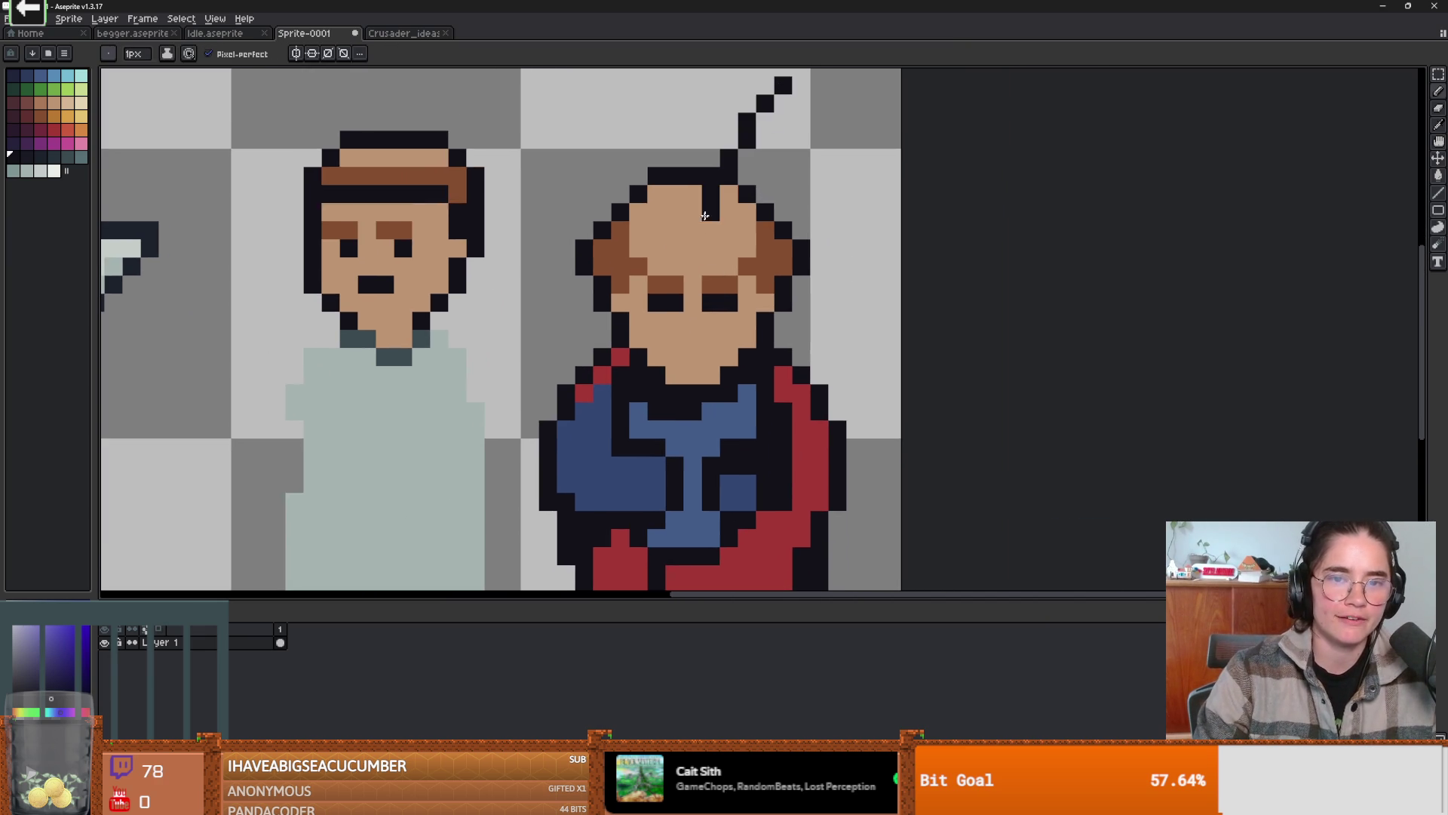
key(ctrl+z)
- Colour the cleric's right eye red and try red pixels on the head, undoing them
click(55, 129)
click(725, 304)
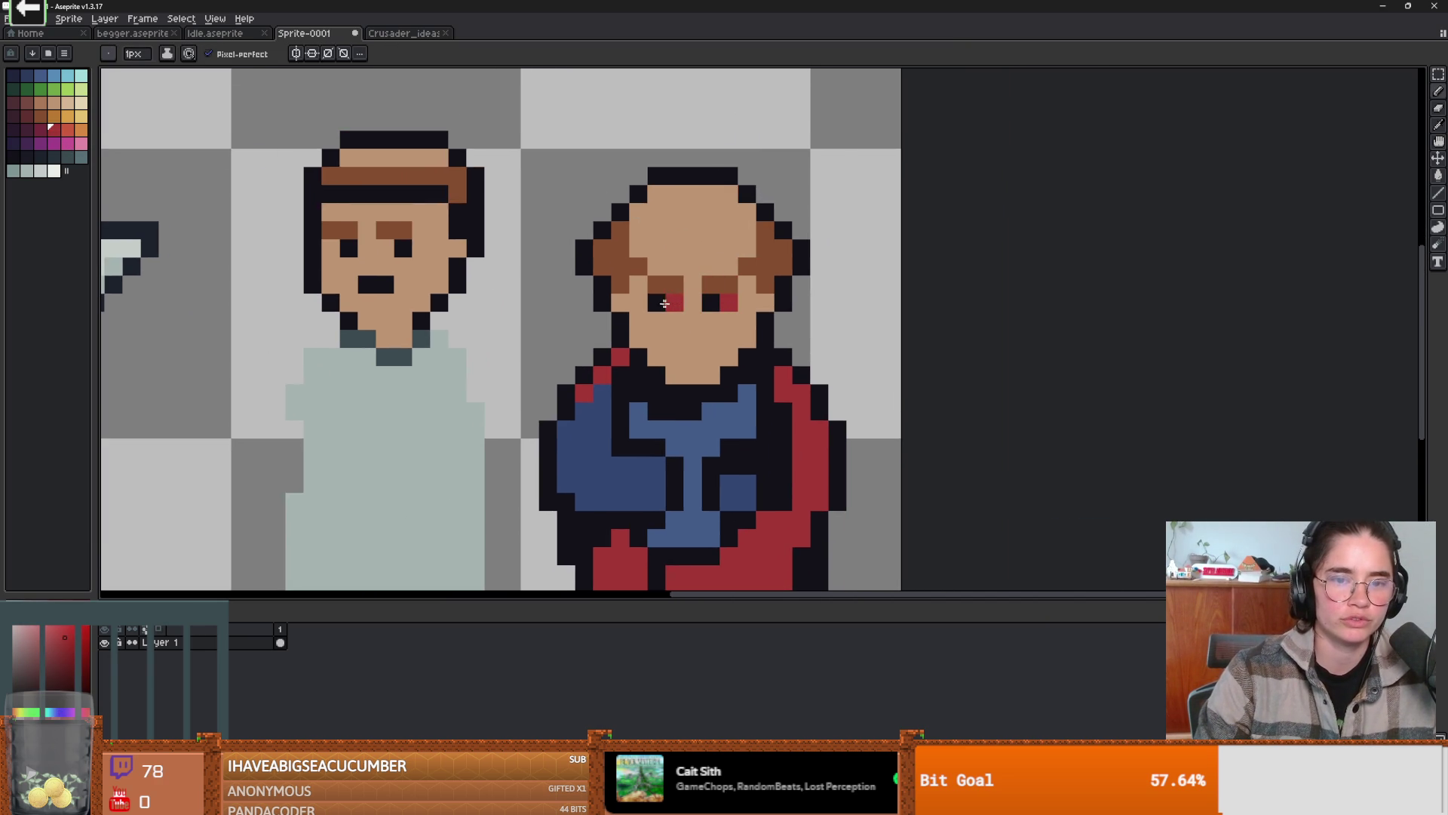
key(v)
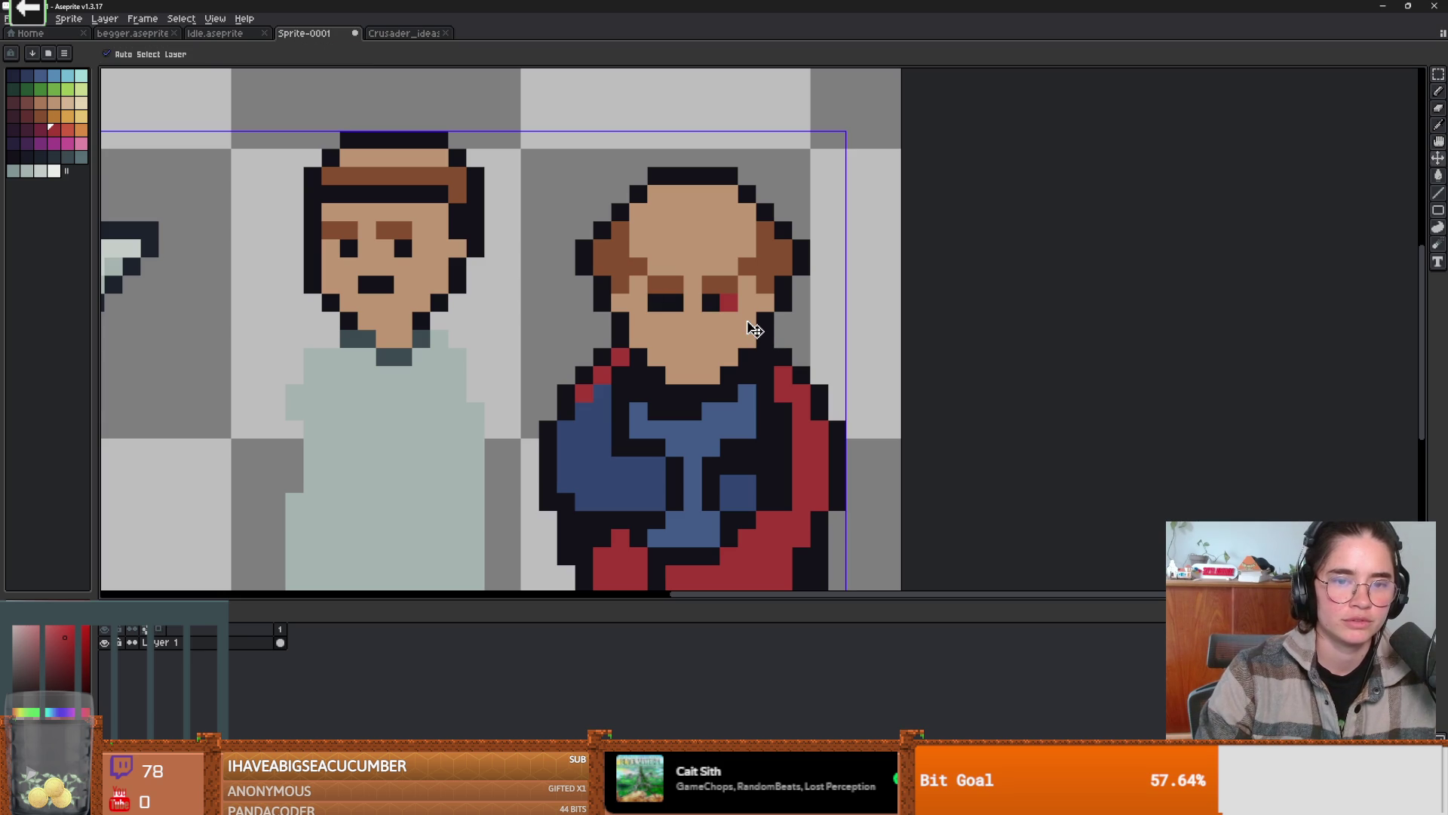
key(b)
click(769, 231)
drag(769, 232, 765, 268)
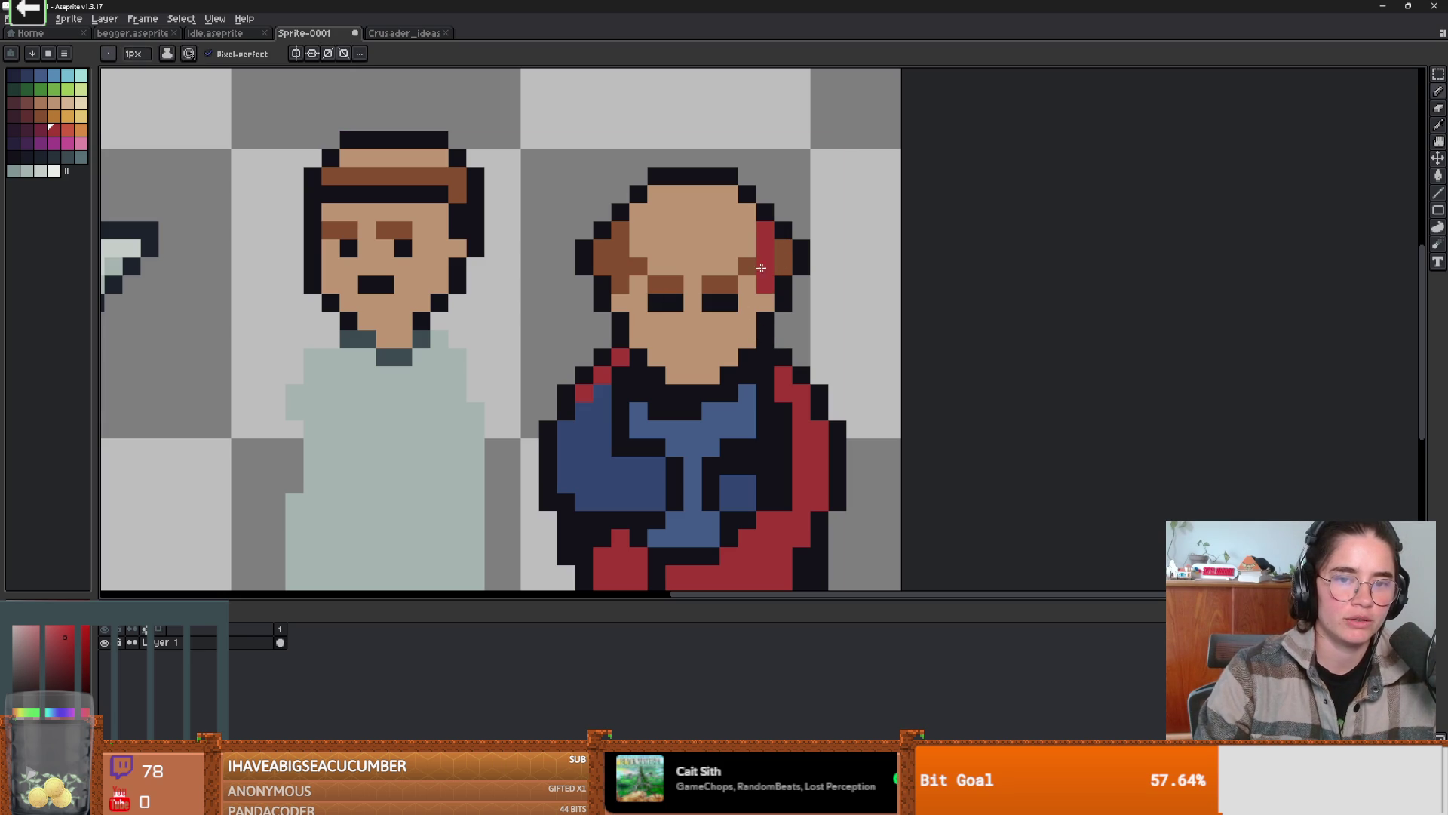
key(ctrl+z)
key(ctrl+z)
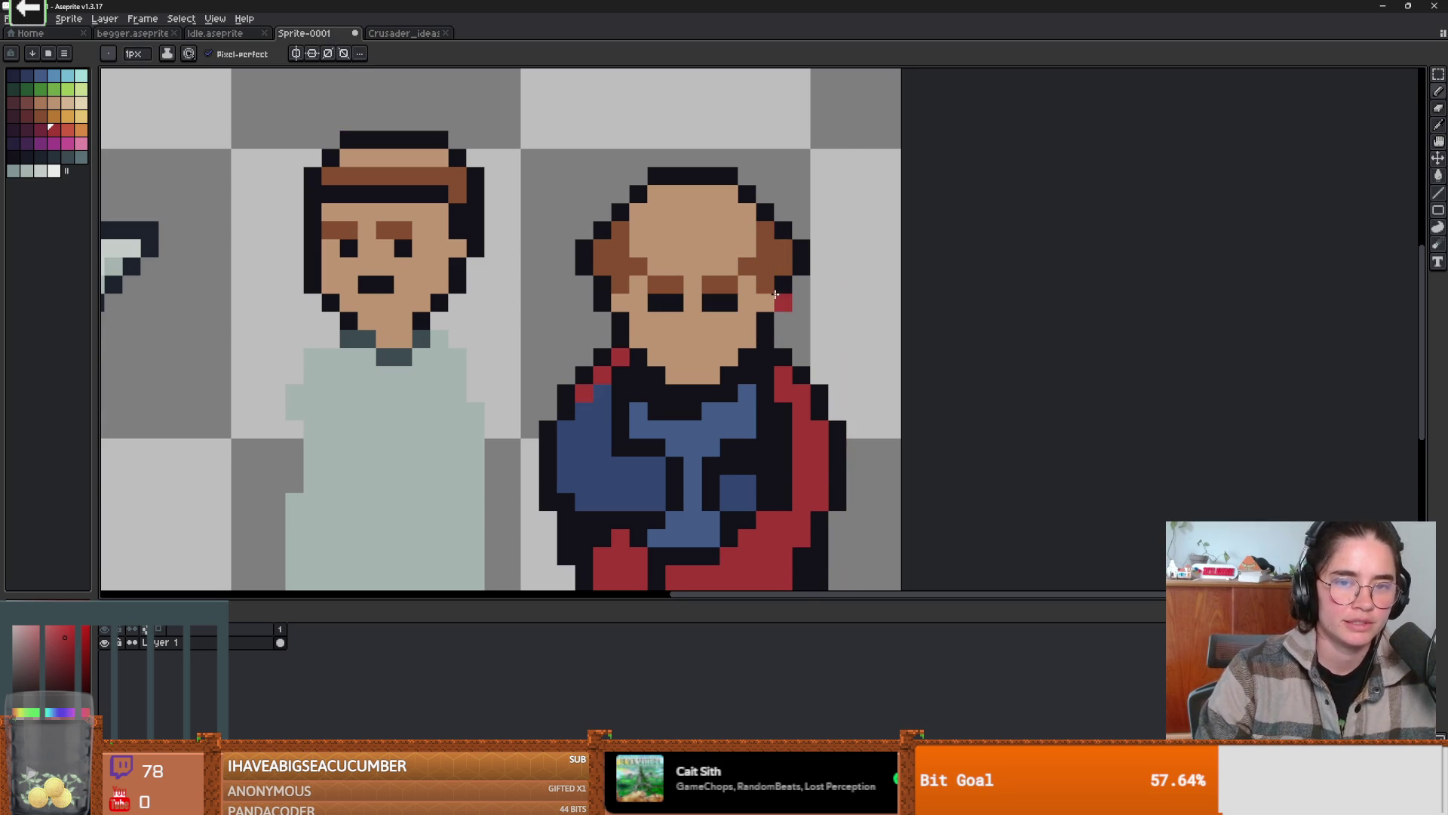
click(786, 303)
key(ctrl+z)
click(769, 261)
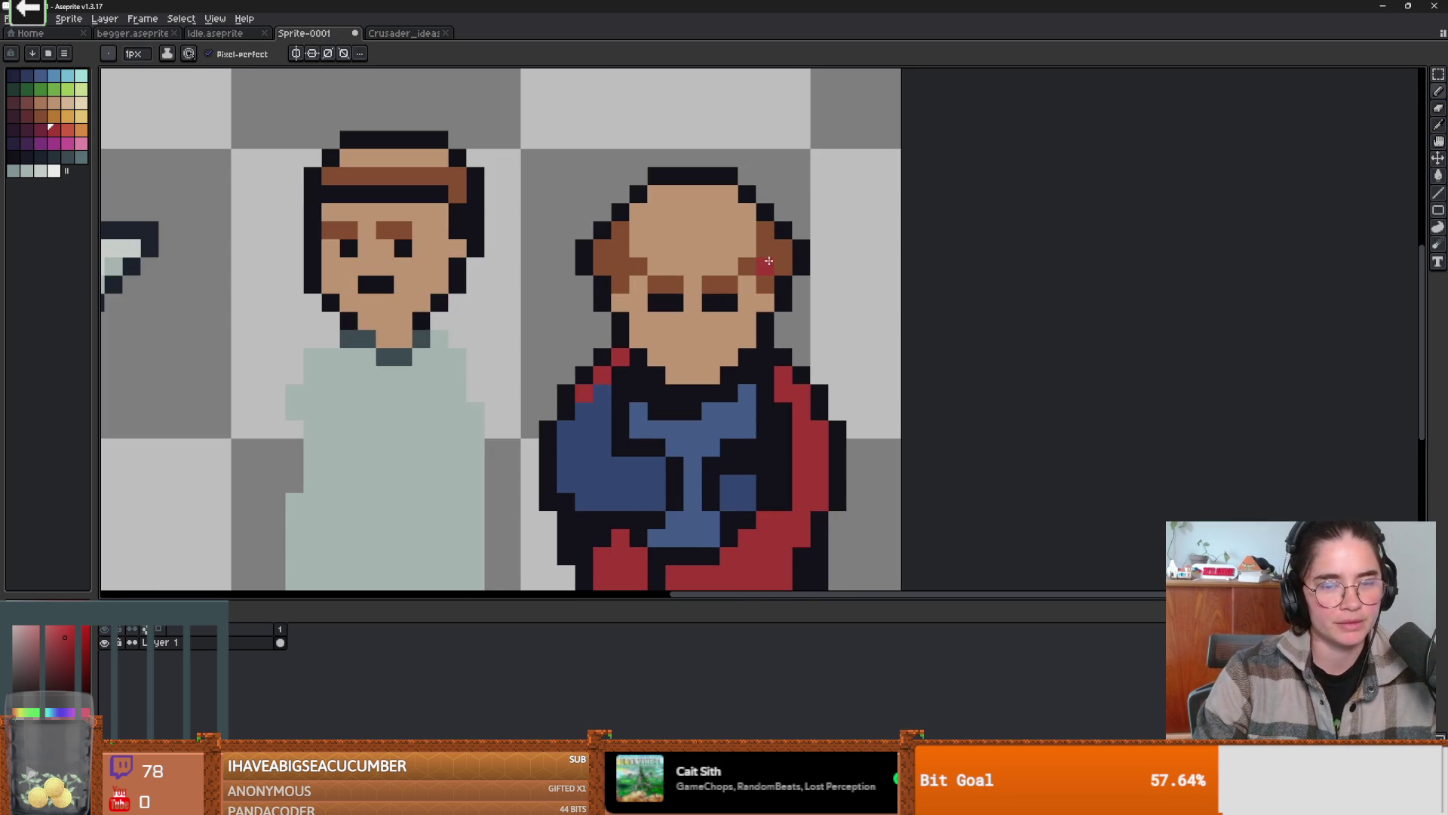
key(ctrl+z)
- Darken one pixel on the cleric's blue tunic with the dark outline colour
scroll(766, 274, down, 2)
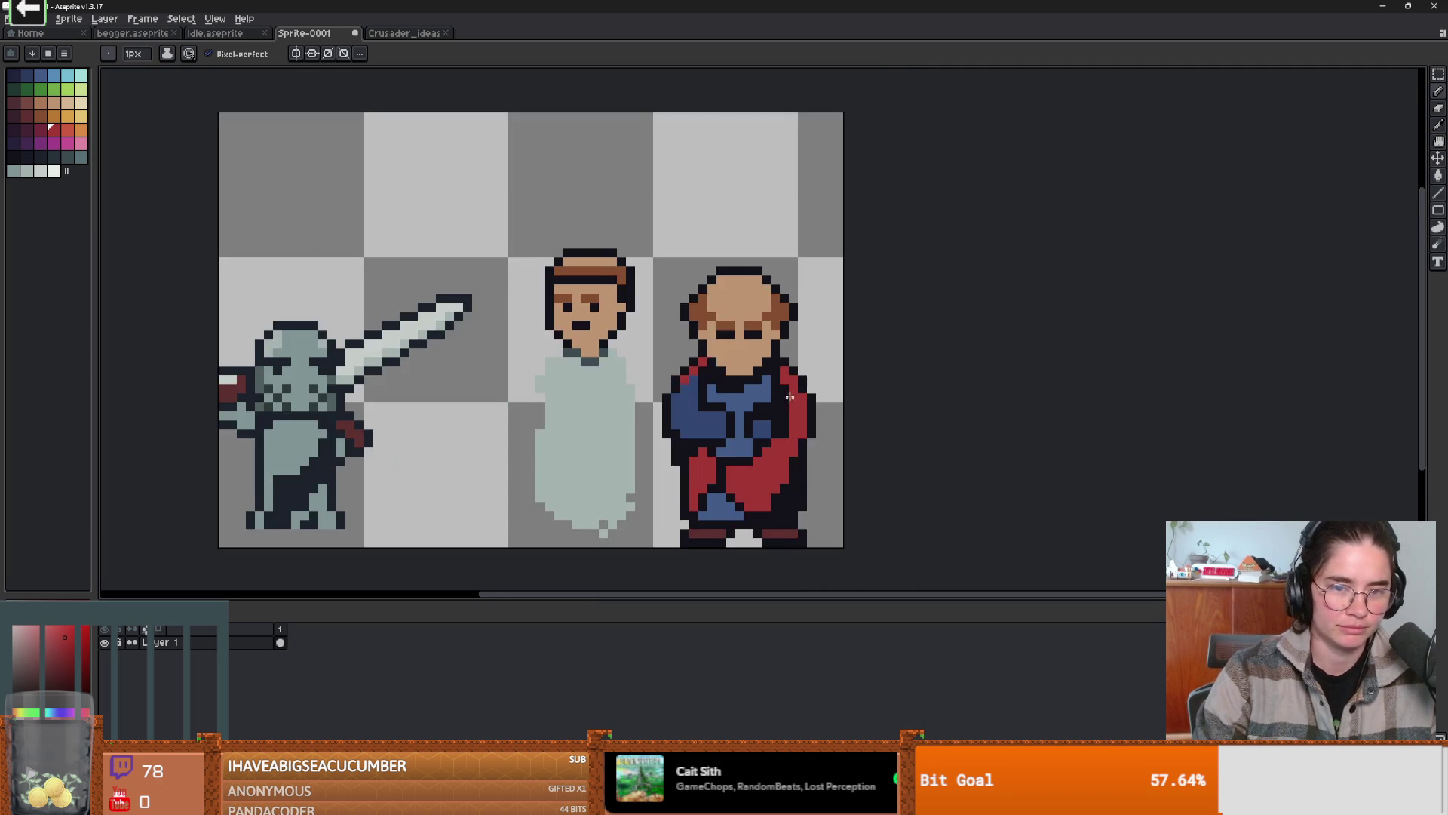
scroll(691, 342, up, 2)
drag(692, 342, 690, 348)
alt+click(634, 267)
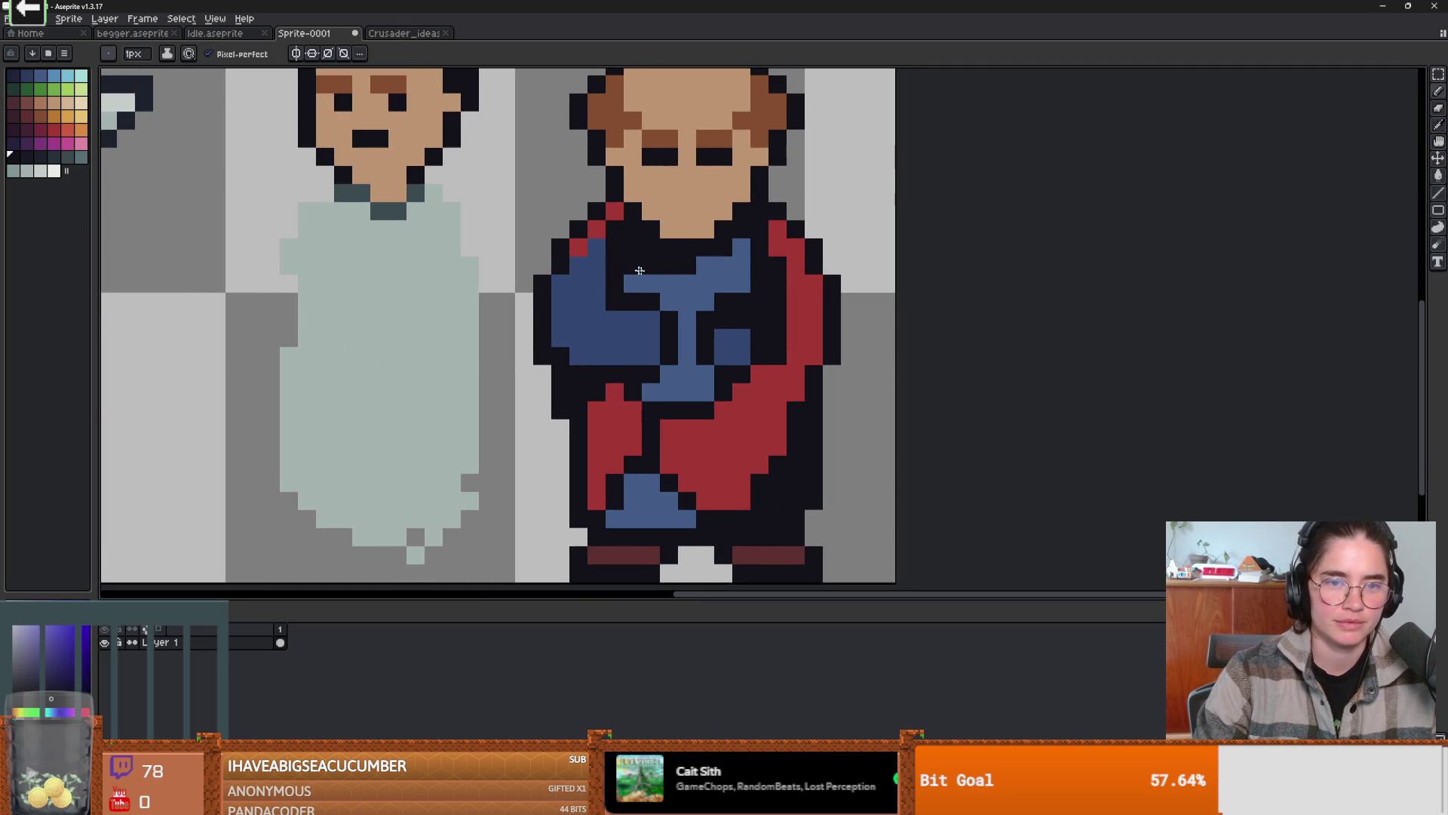
click(719, 276)
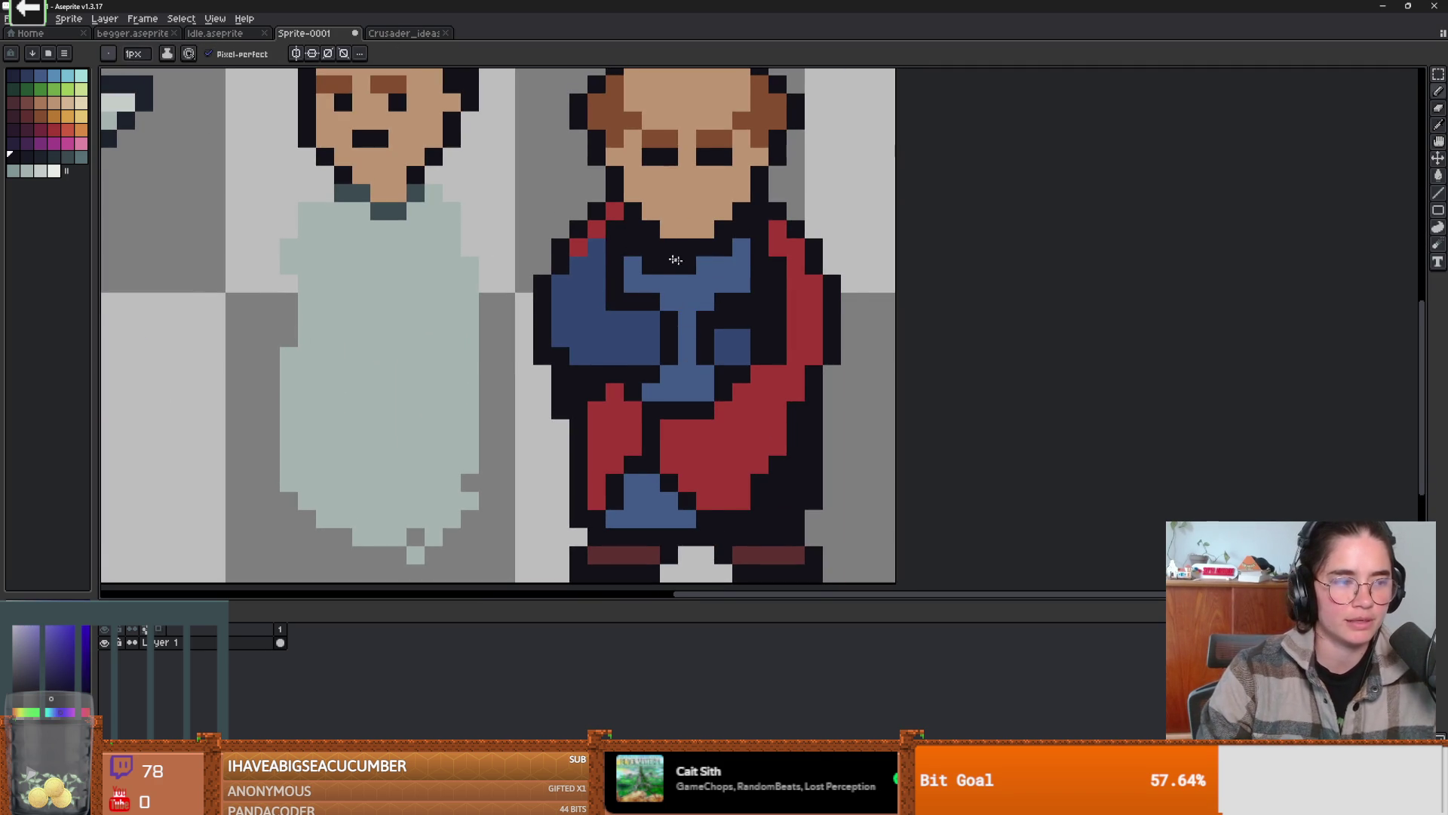
scroll(758, 264, down, 2)
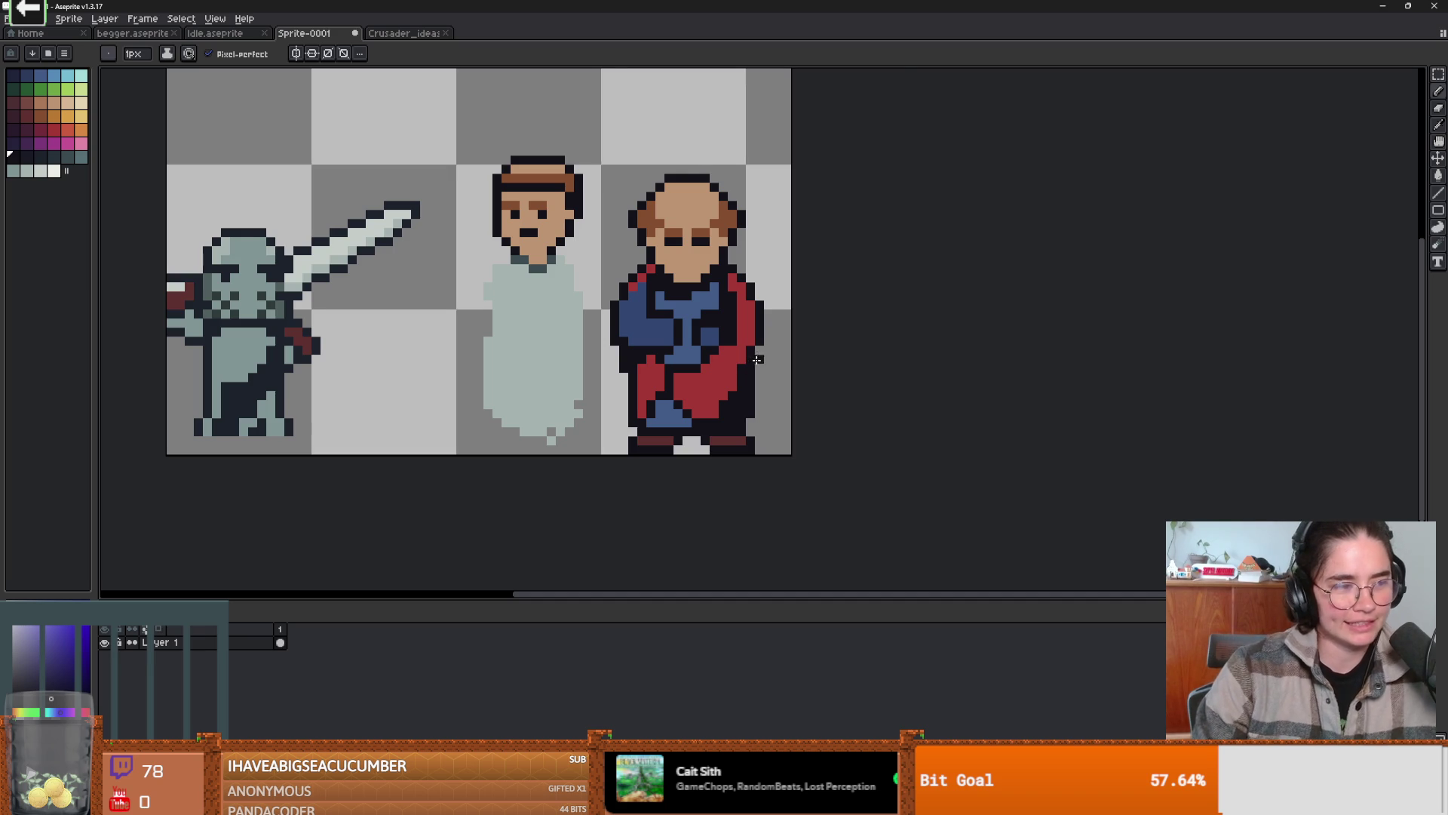
scroll(623, 322, up, 1)
scroll(623, 322, down, 1)
drag(719, 319, 653, 311)
scroll(653, 311, down, 1)
scroll(654, 311, up, 1)
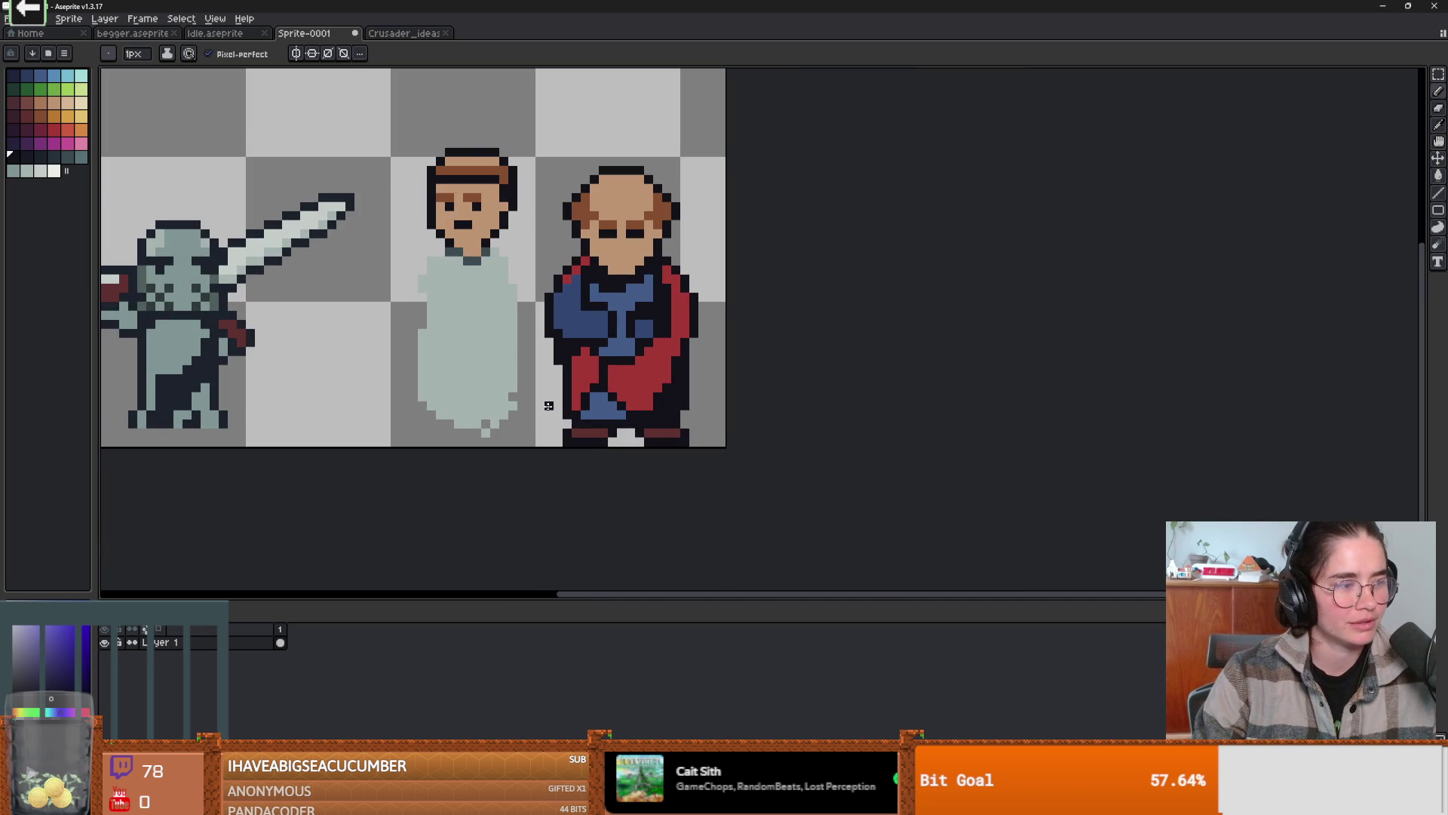
scroll(528, 442, down, 1)
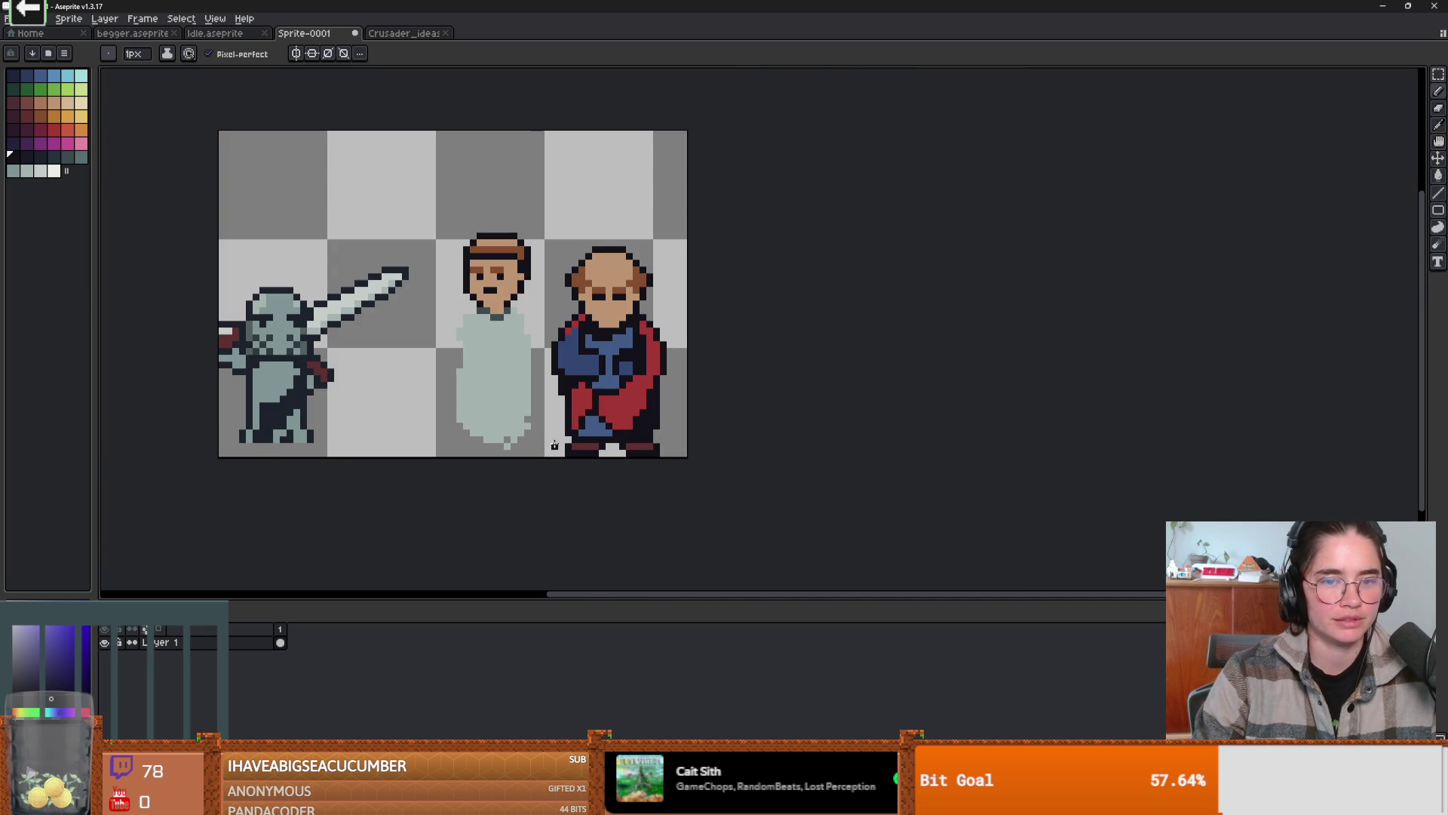
- Extend the canvas 31 px to the right, making it 100 px wide
key(m)
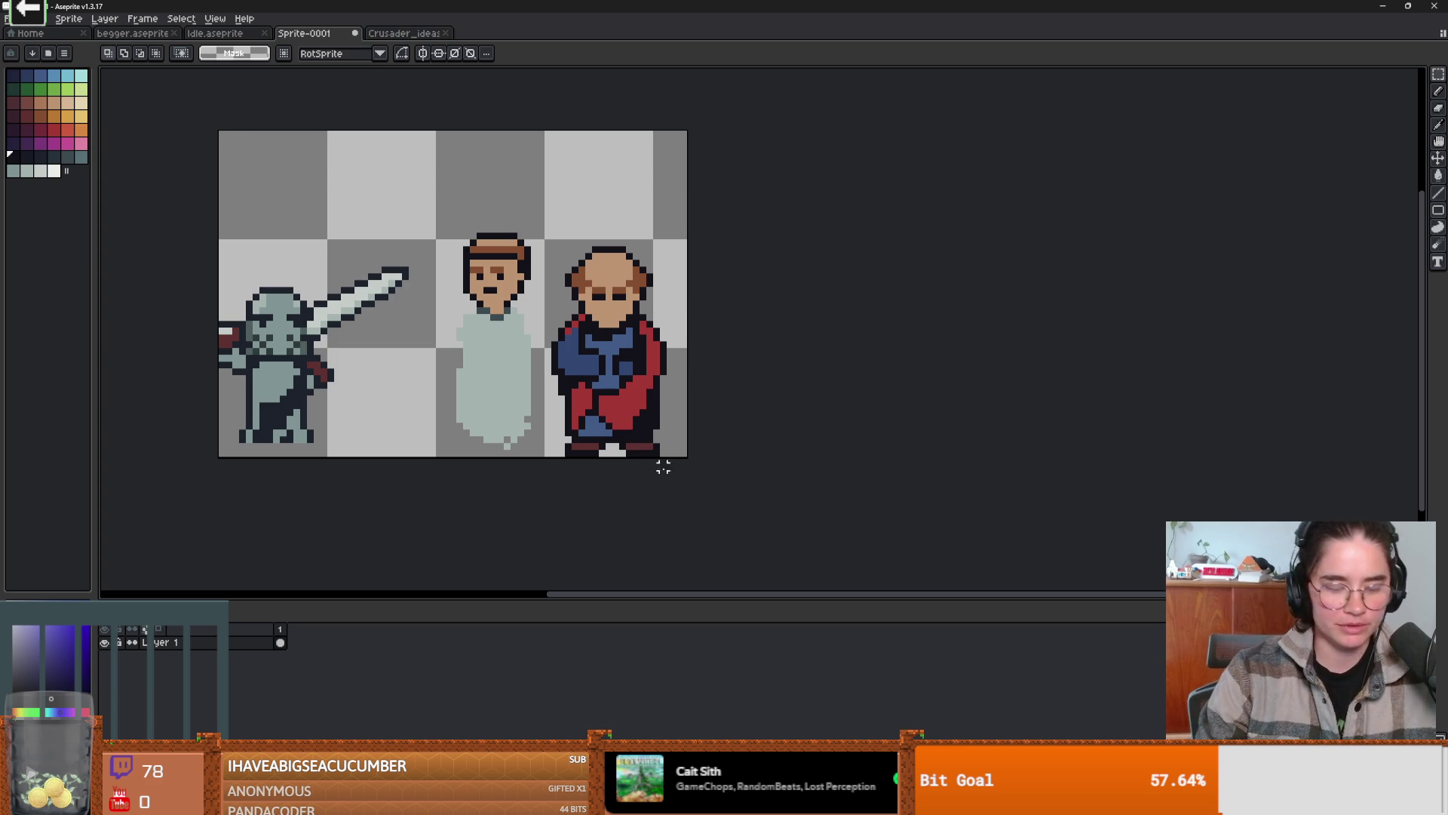
key(ctrl+alt+c)
drag(690, 417, 898, 424)
click(242, 358)
- Marquee-select the bald cleric's head beside the new empty space
scroll(717, 404, up, 3)
scroll(595, 420, down, 3)
scroll(506, 361, up, 2)
drag(506, 361, 515, 350)
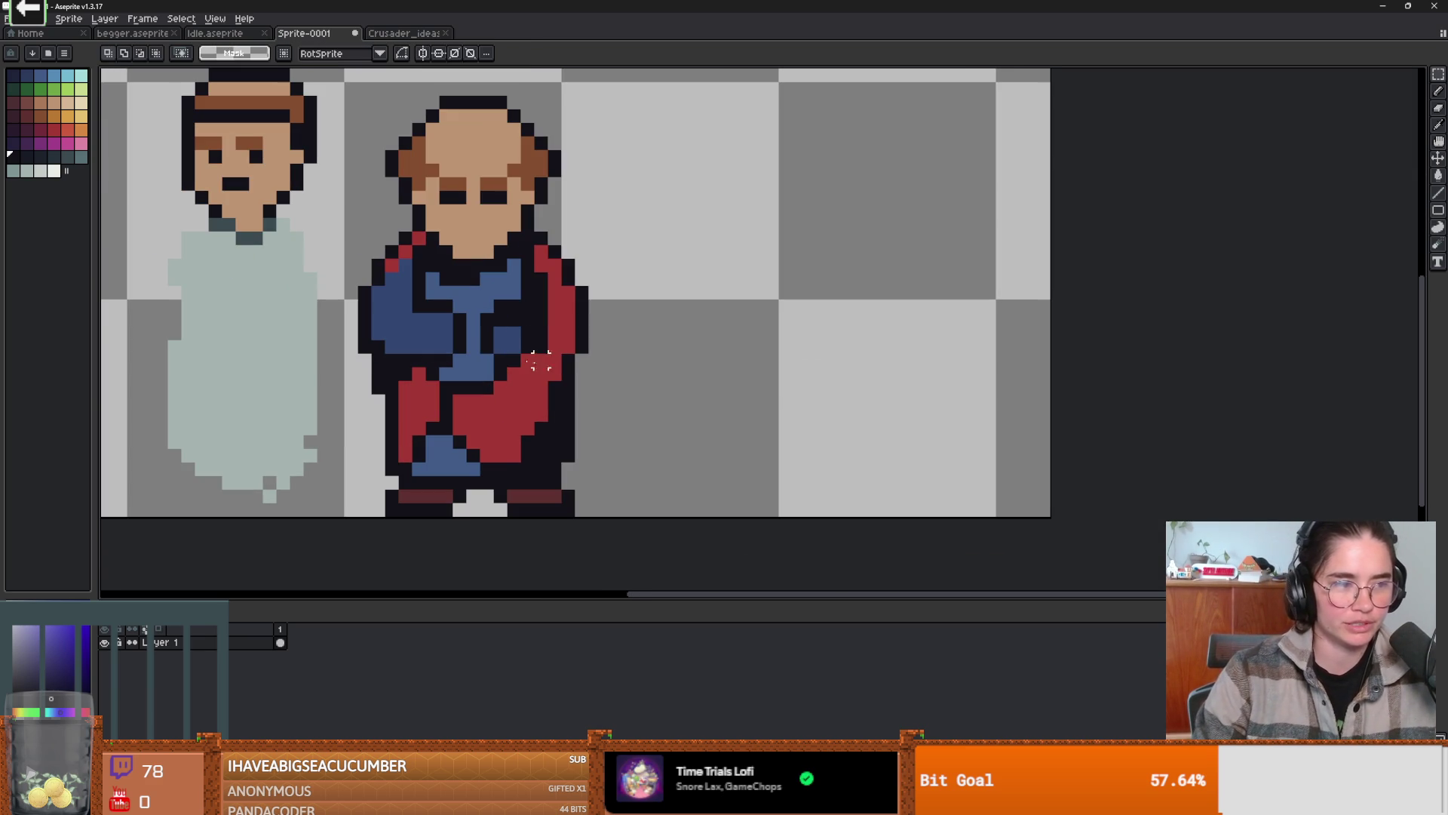
scroll(635, 403, down, 1)
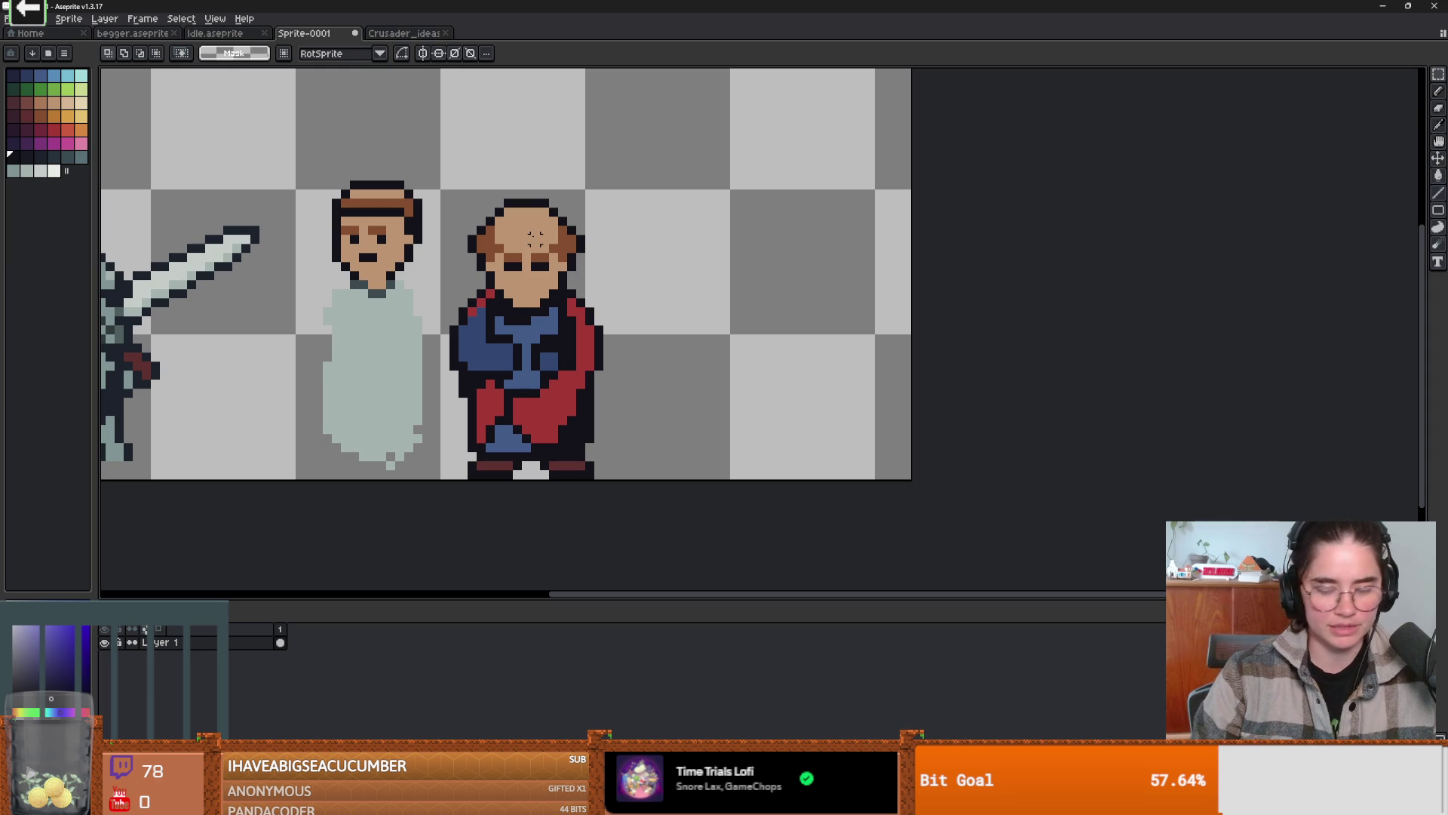
mouse_move(445, 186)
mouse_down()
mouse_move(582, 285)
mouse_move(587, 310)
mouse_move(715, 417)
mouse_move(694, 405)
mouse_move(666, 432)
mouse_up()
- Copy the cleric's head down to the right and erase the copy's chin outline pixels
click(555, 285)
key(b)
scroll(755, 428, up, 1)
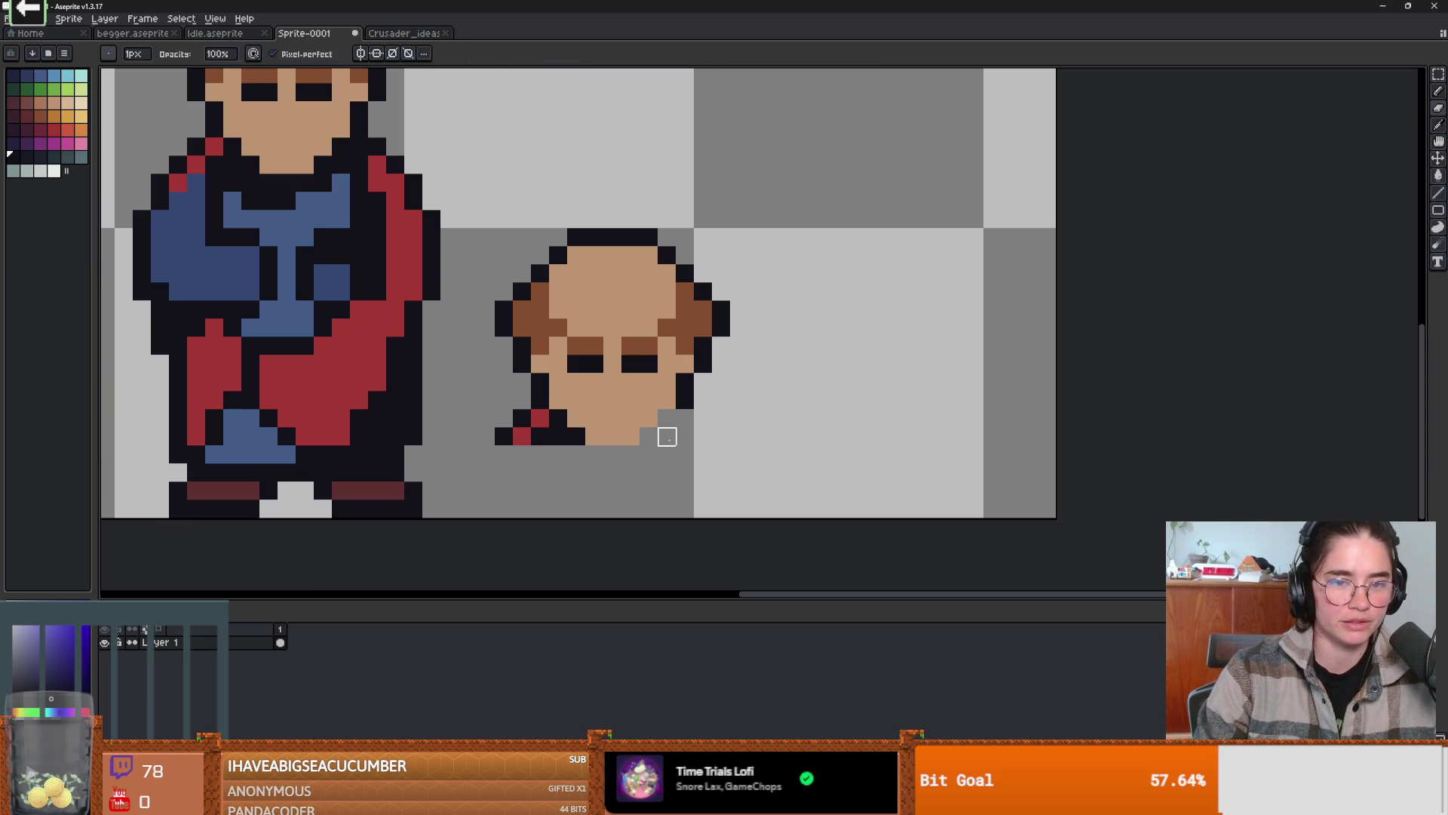
click(504, 435)
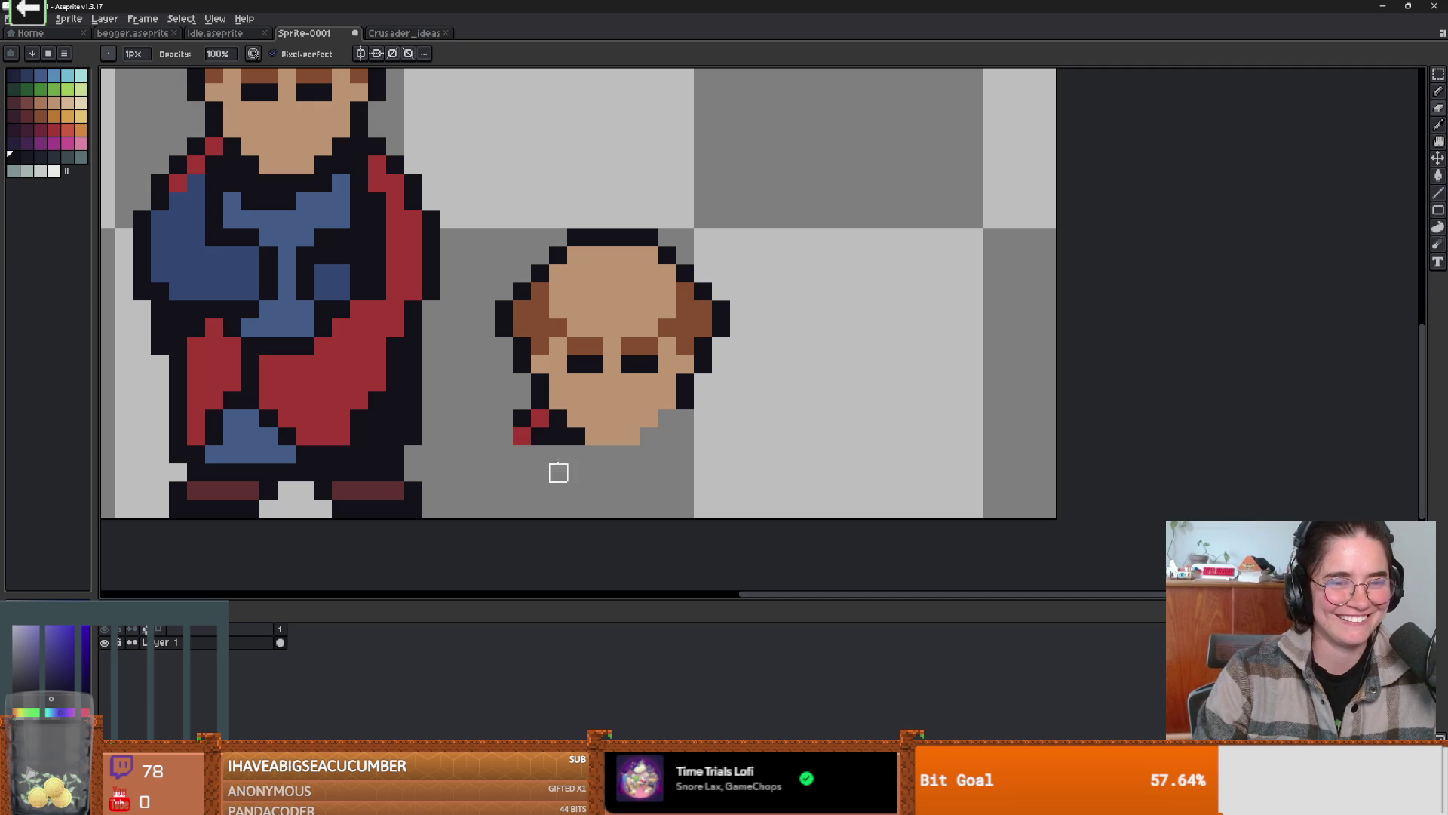
drag(522, 417, 540, 418)
click(540, 436)
click(559, 437)
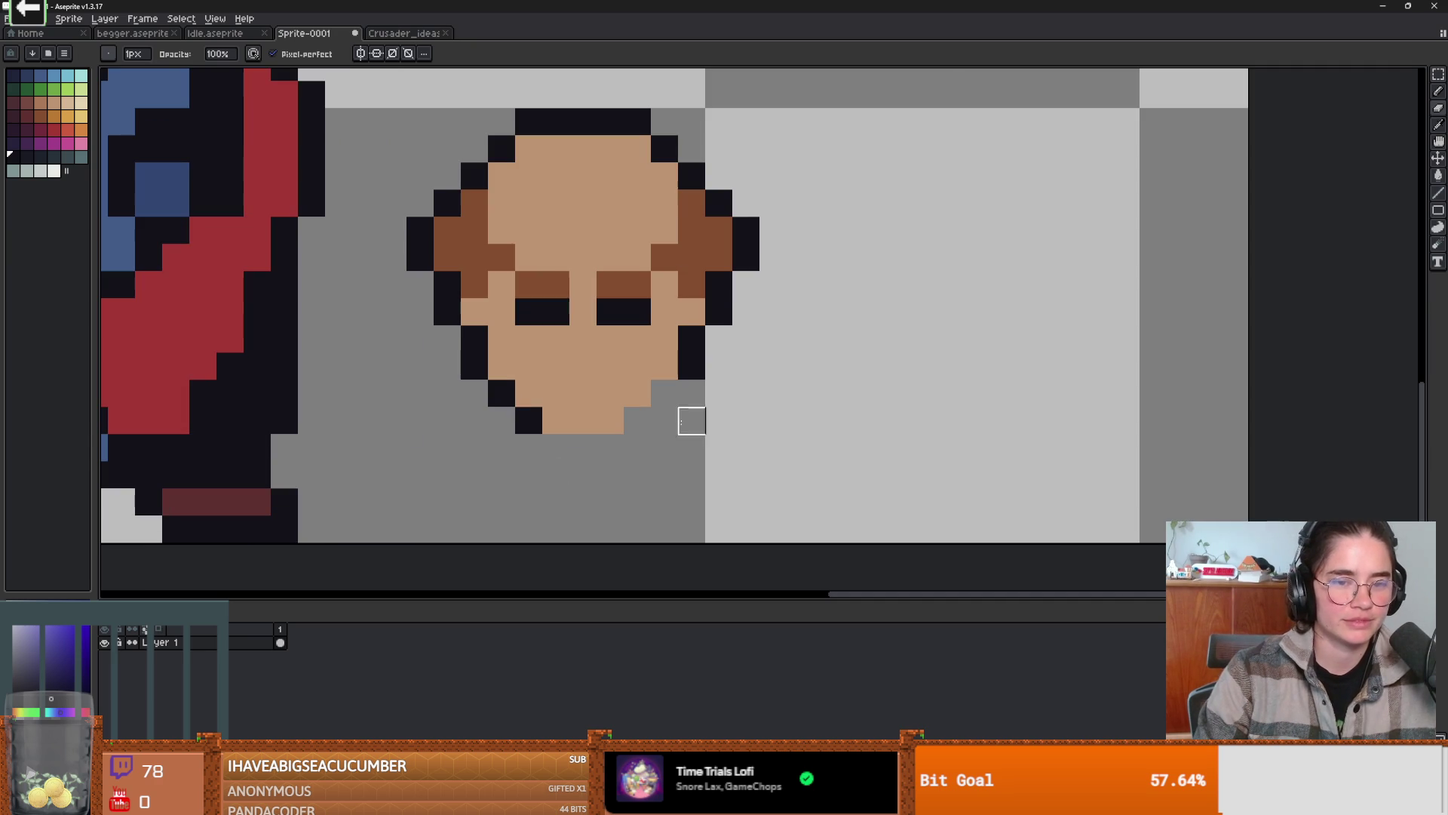
- Redraw the dark outline around the copied head's chin
scroll(668, 472, up, 1)
key(b)
mouse_move(676, 384)
mouse_down()
mouse_move(604, 443)
mouse_move(555, 448)
mouse_up()
scroll(556, 448, down, 3)
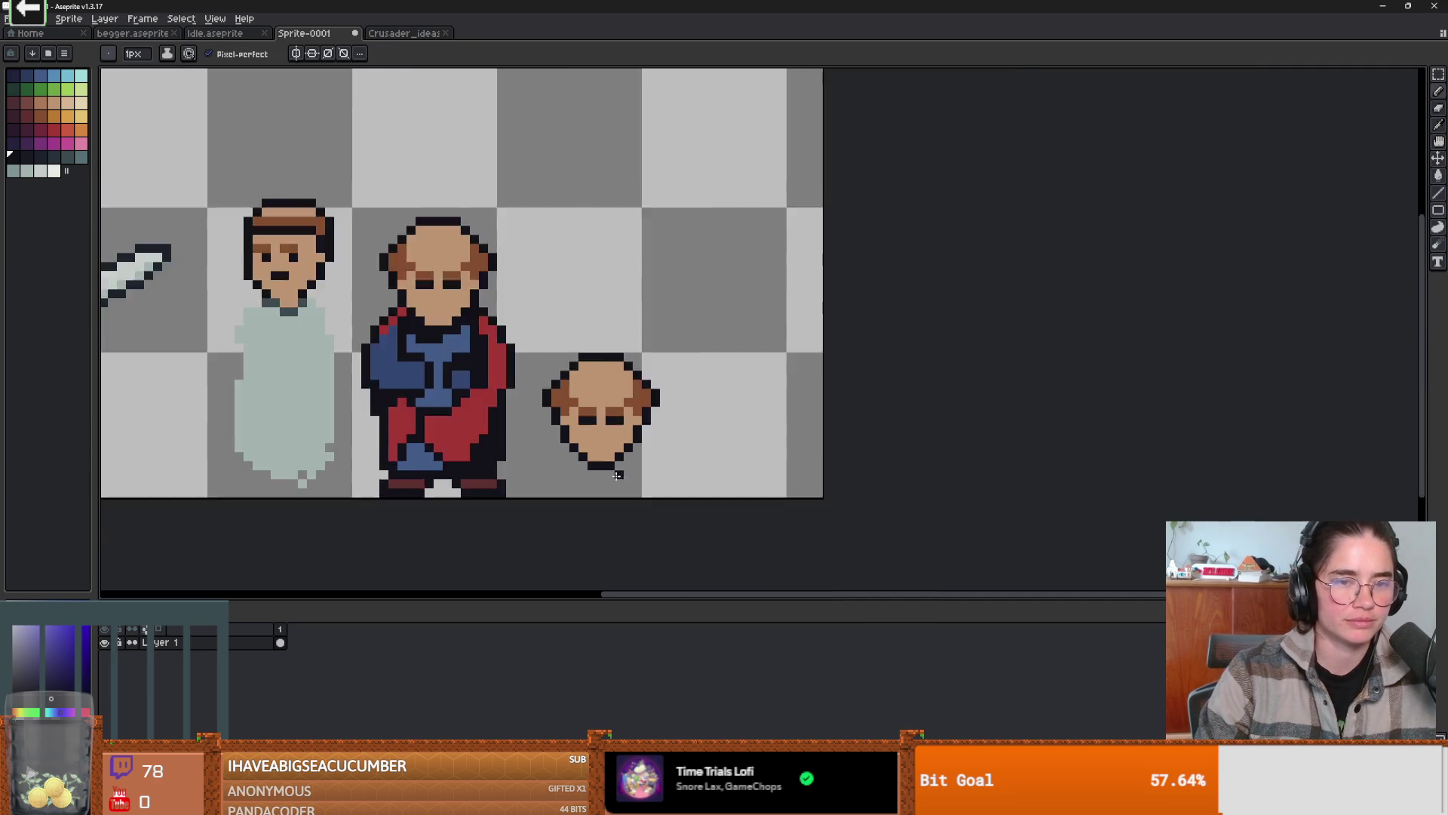
scroll(586, 467, up, 2)
- Outline a red cape spreading from the chin, undoing an accidental red background fill
alt+click(309, 340)
key(g)
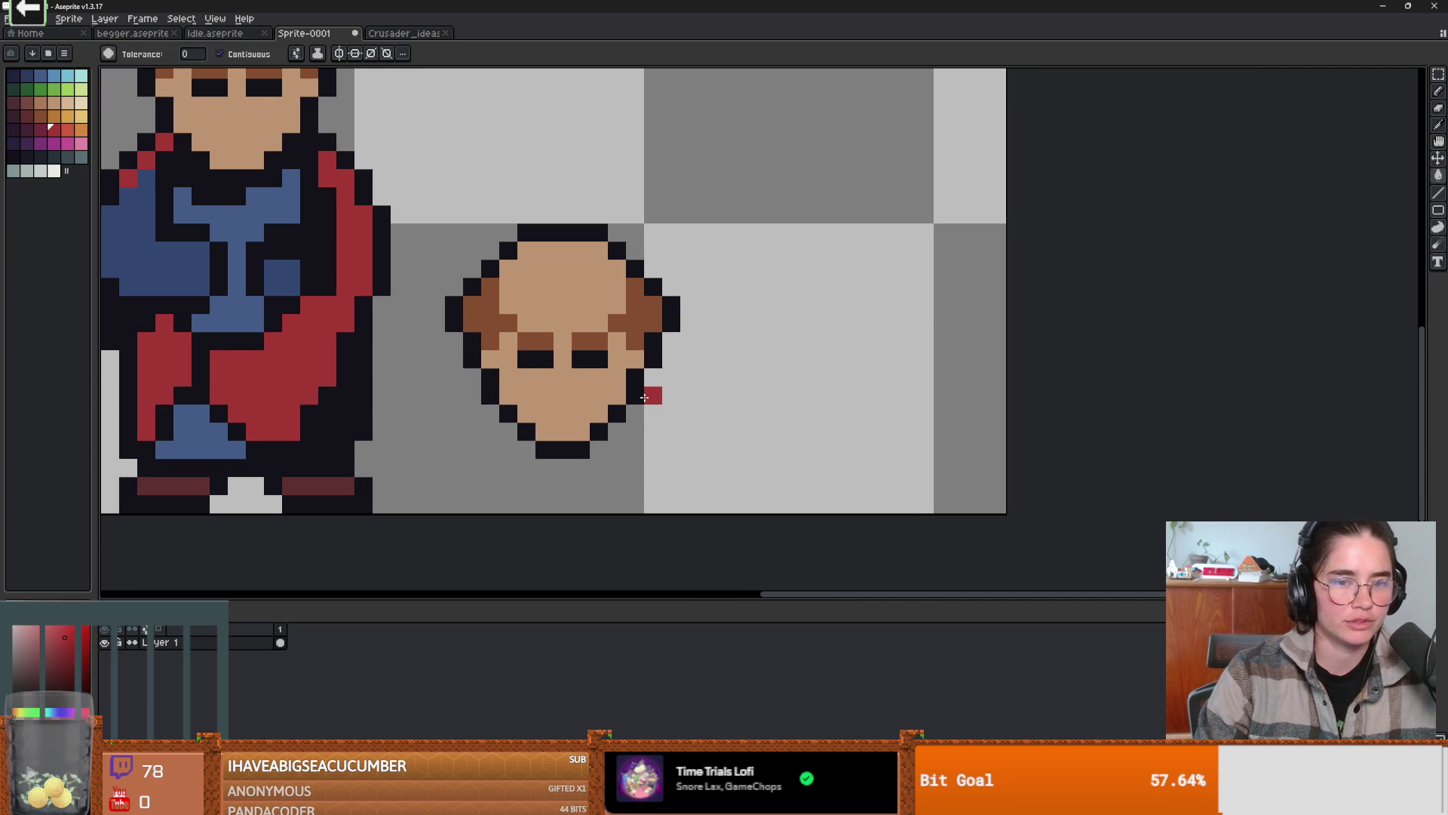
click(744, 398)
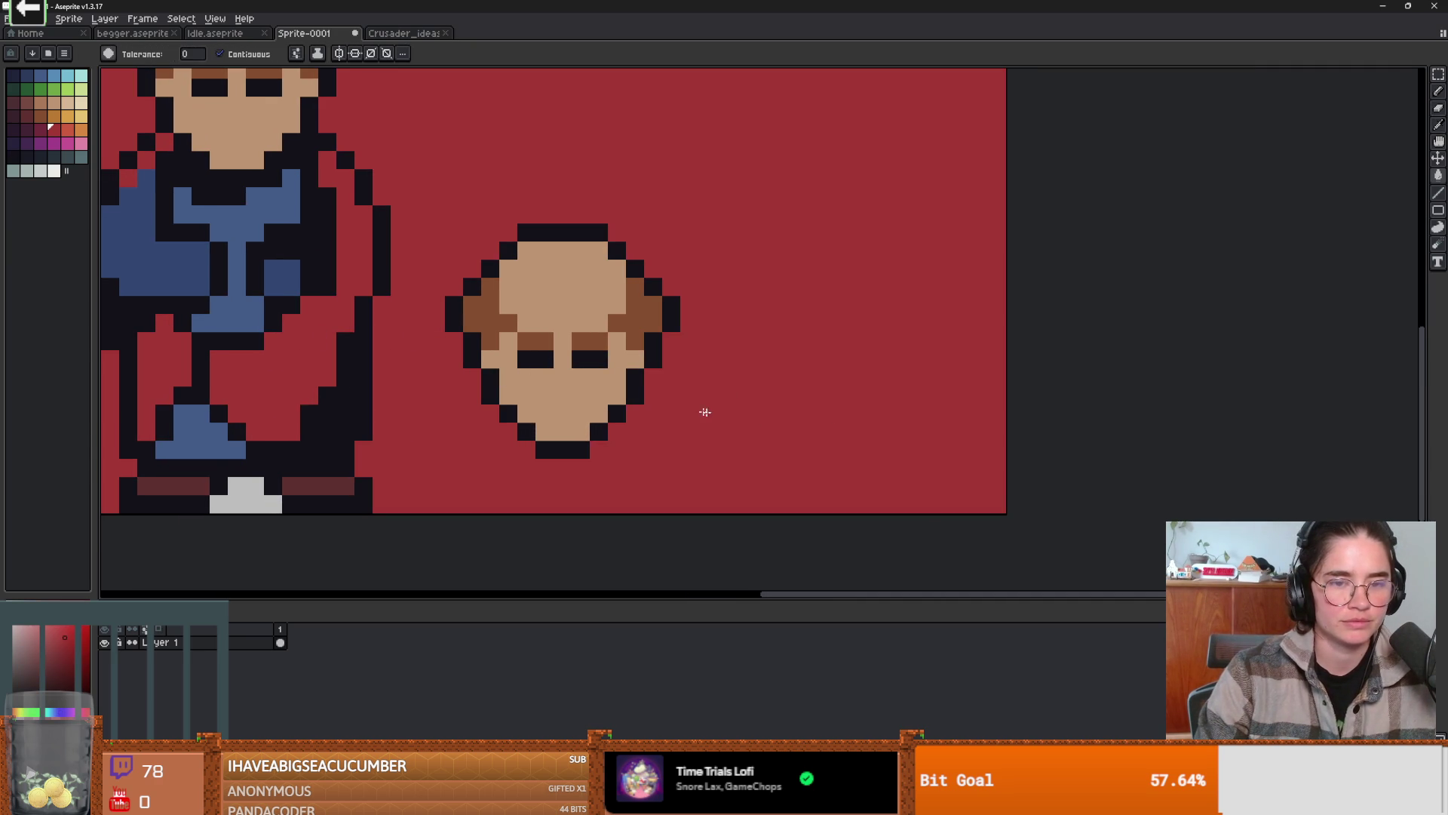
key(ctrl+z)
key(b)
mouse_move(652, 396)
mouse_down()
mouse_move(711, 395)
mouse_move(924, 449)
mouse_move(905, 490)
mouse_move(836, 501)
mouse_move(615, 453)
mouse_move(834, 502)
mouse_move(856, 503)
mouse_move(697, 451)
mouse_move(636, 412)
mouse_up()
- Bucket-fill the red cape solid and turn the pixel beside the chin red
key(g)
key(b)
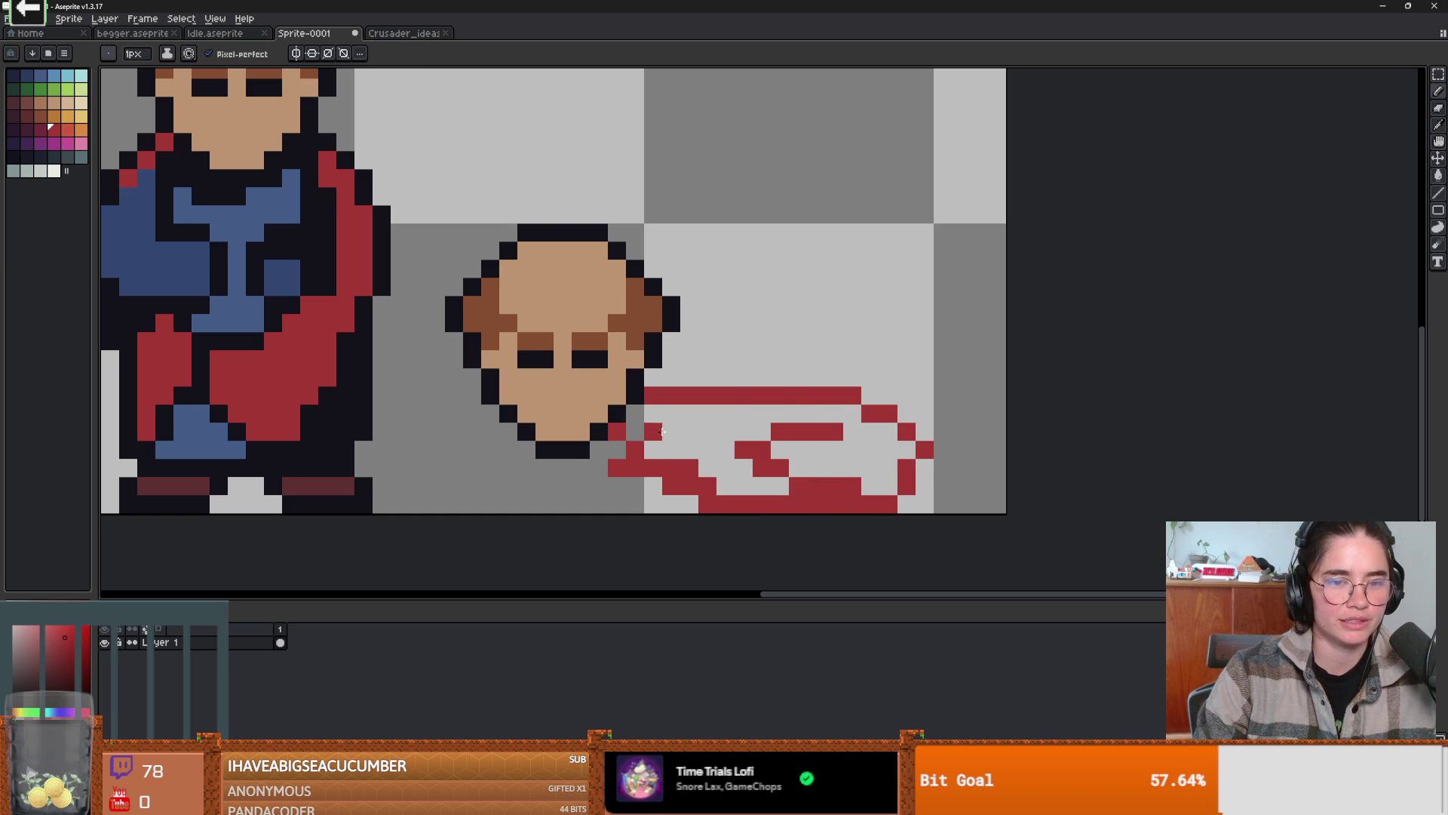
key(g)
click(701, 454)
scroll(701, 454, down, 4)
scroll(679, 449, up, 4)
click(611, 436)
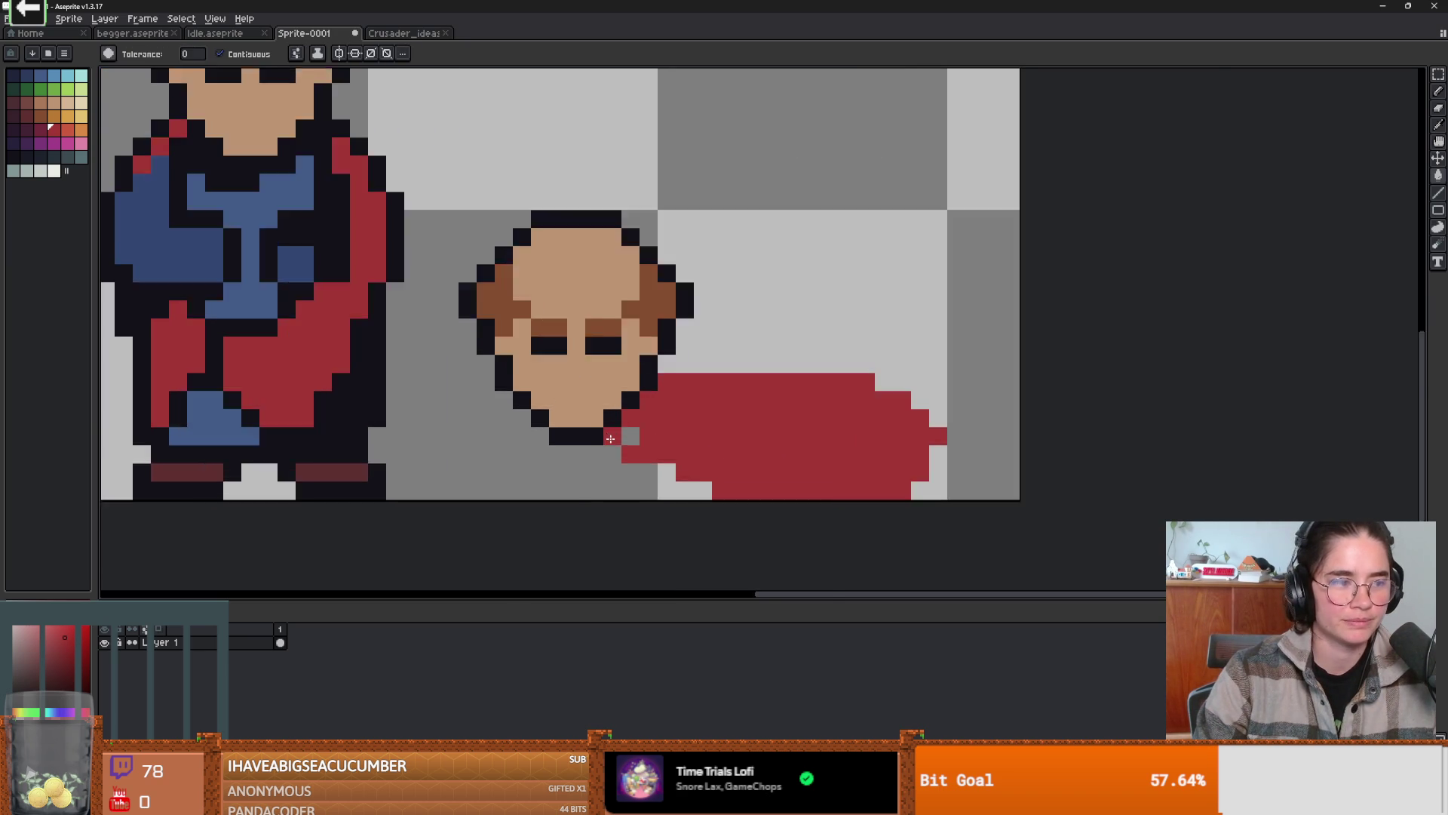
scroll(612, 438, up, 1)
scroll(613, 439, down, 4)
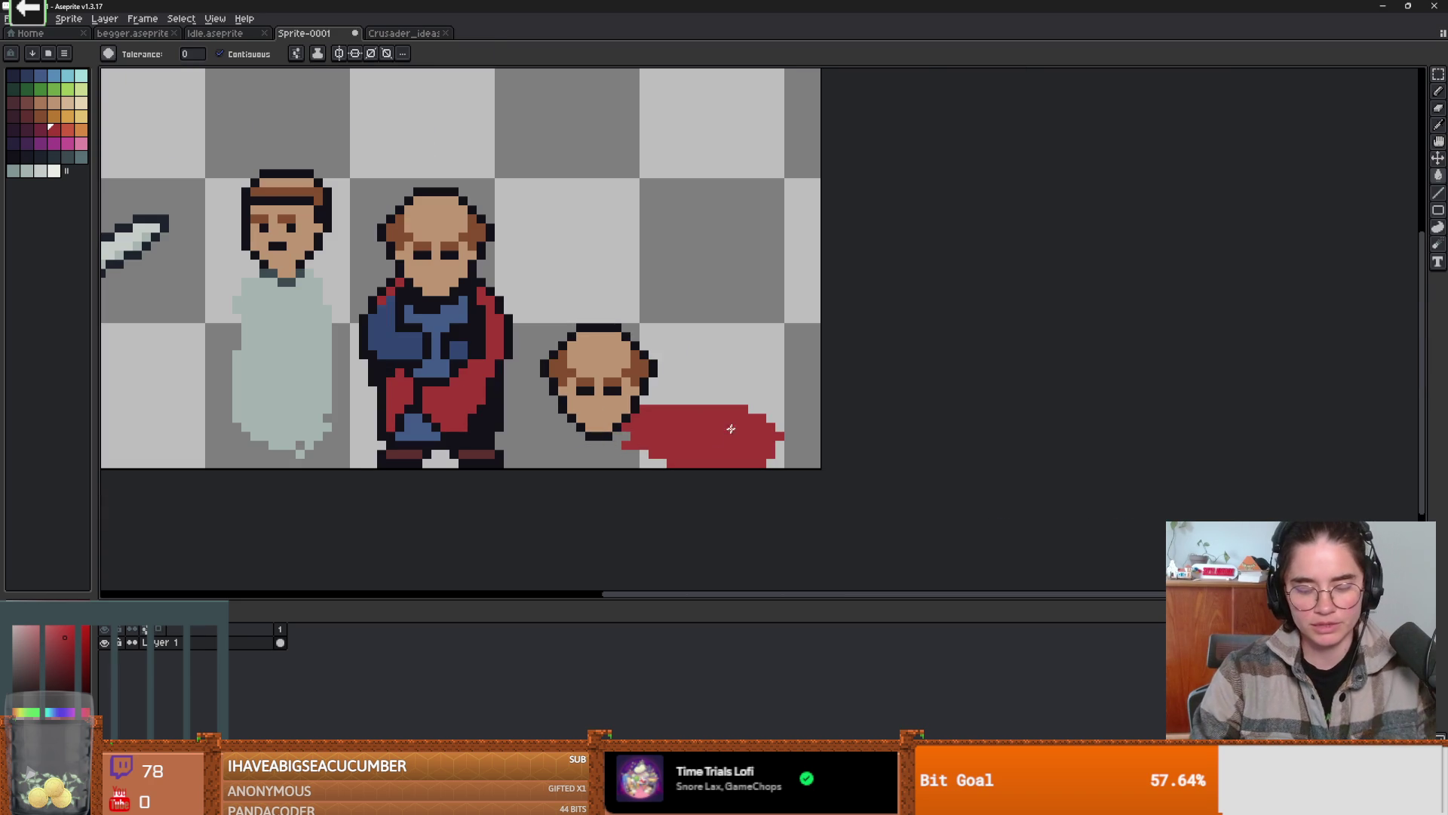
- Reposition the head and cape, moving them up and then nudging slightly down
key(m)
mouse_move(535, 308)
mouse_down()
mouse_move(662, 436)
mouse_move(785, 462)
mouse_up()
drag(679, 439, 679, 395)
key(ctrl+d)
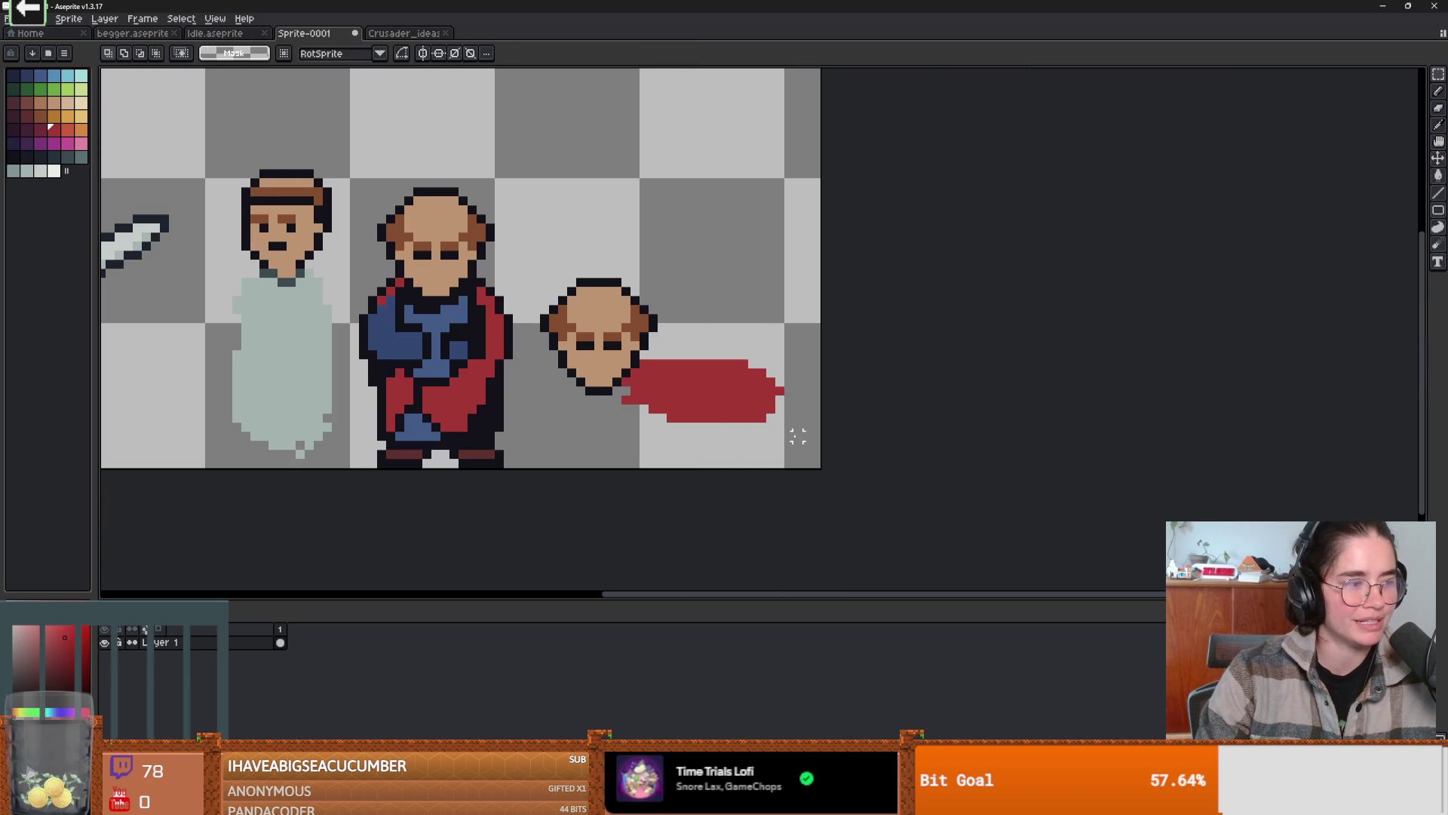
drag(798, 445, 517, 220)
drag(679, 369, 705, 395)
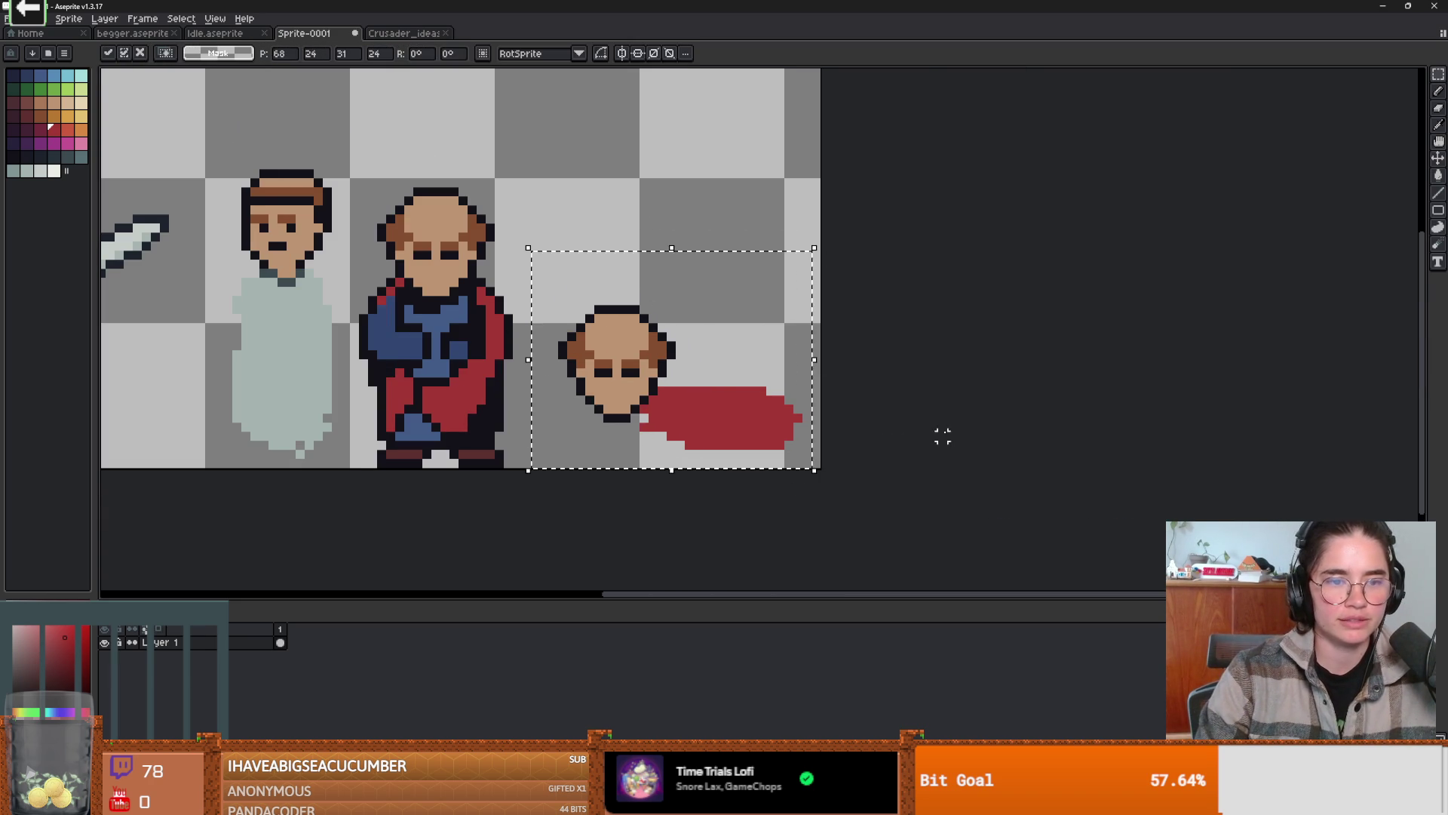
key(ctrl+d)
scroll(777, 414, up, 1)
scroll(777, 408, down, 1)
- Pick the dark outline colour and return to the pencil
key(i)
click(260, 251)
key(b)
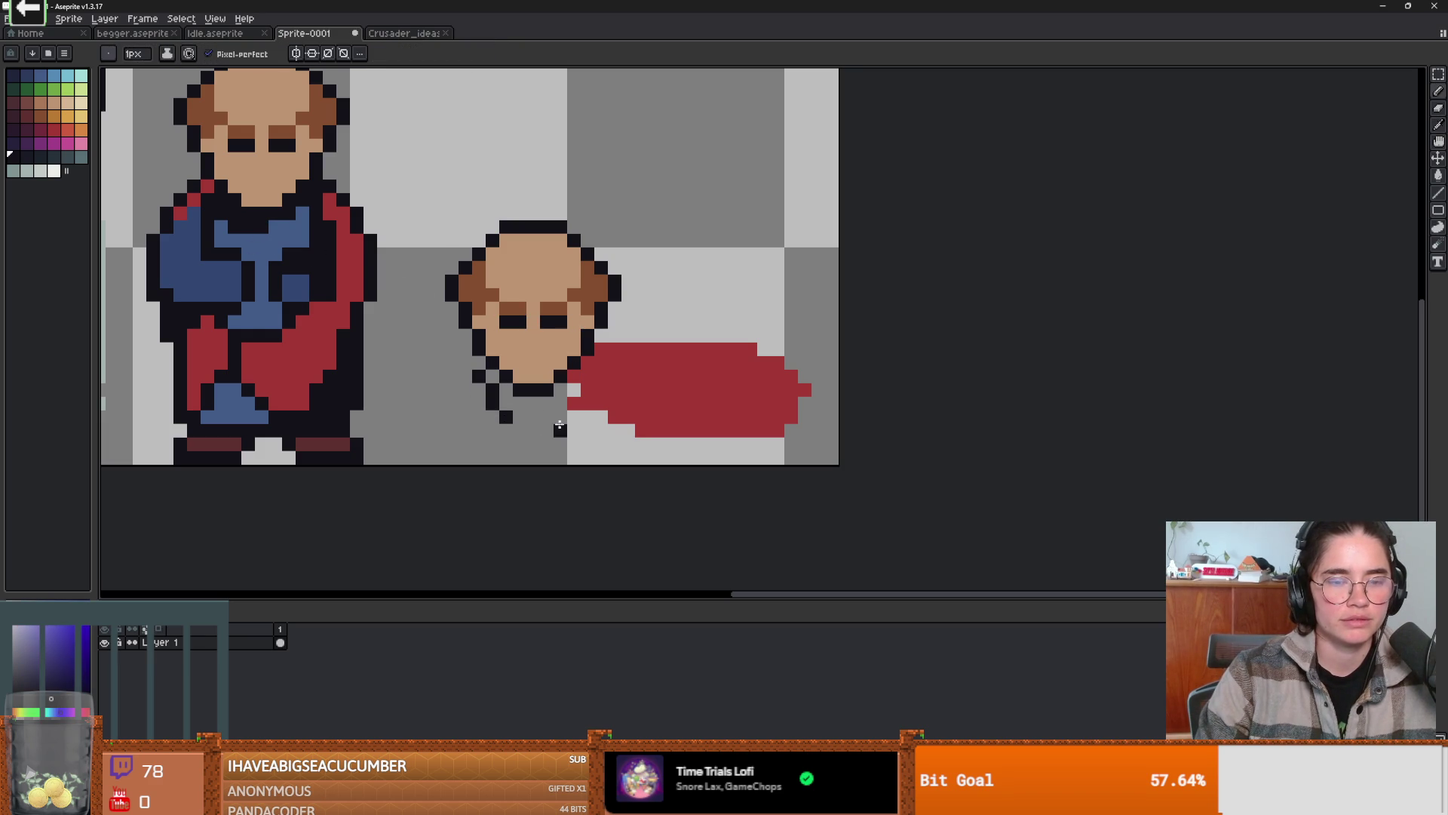
key(v)
key(b)
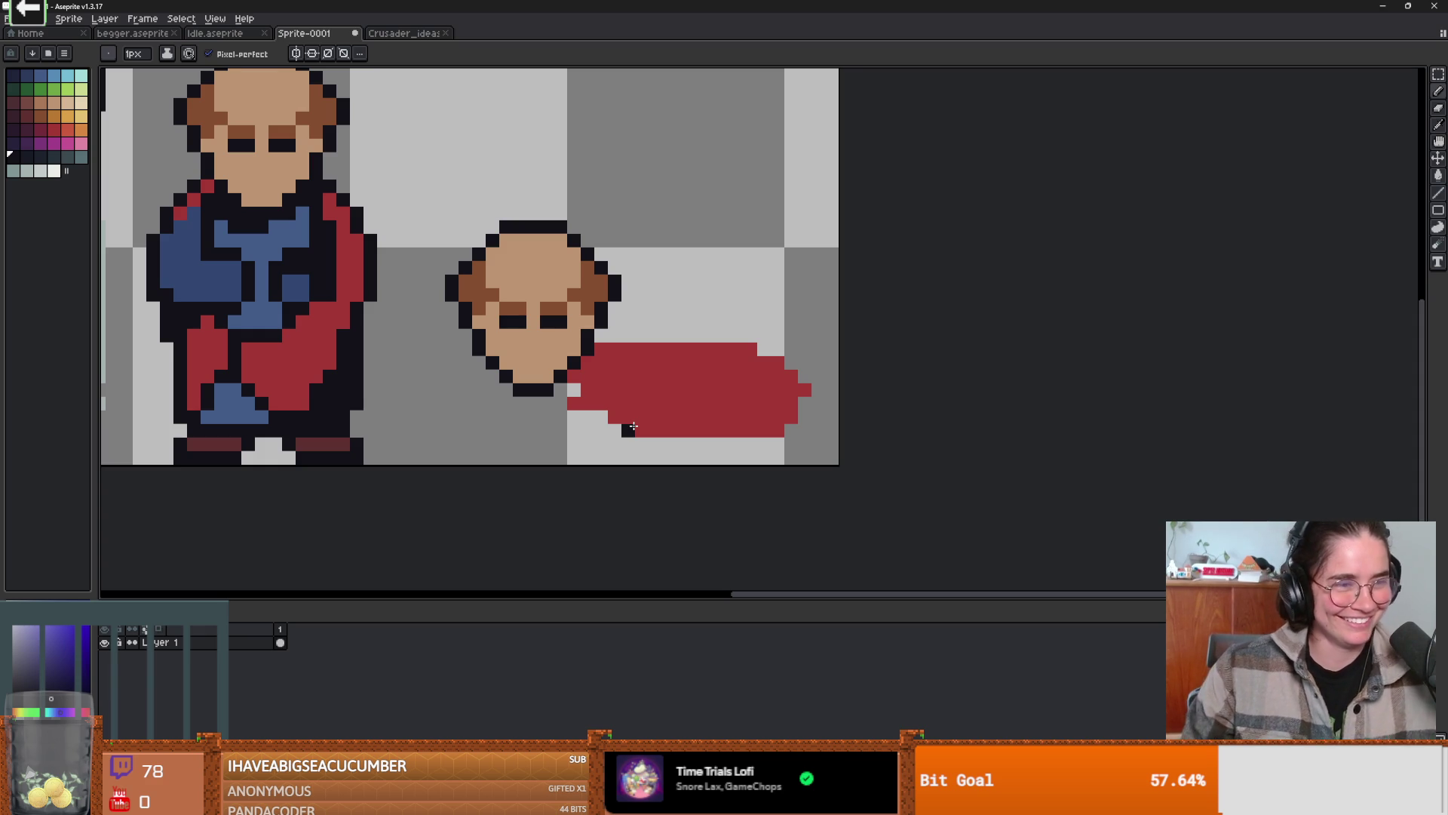
- Zoom the view in on the copied head and red cape
scroll(638, 390, up, 1)
- Erase the stray red pixels at the cape's top-left and left edge
key(e)
click(586, 335)
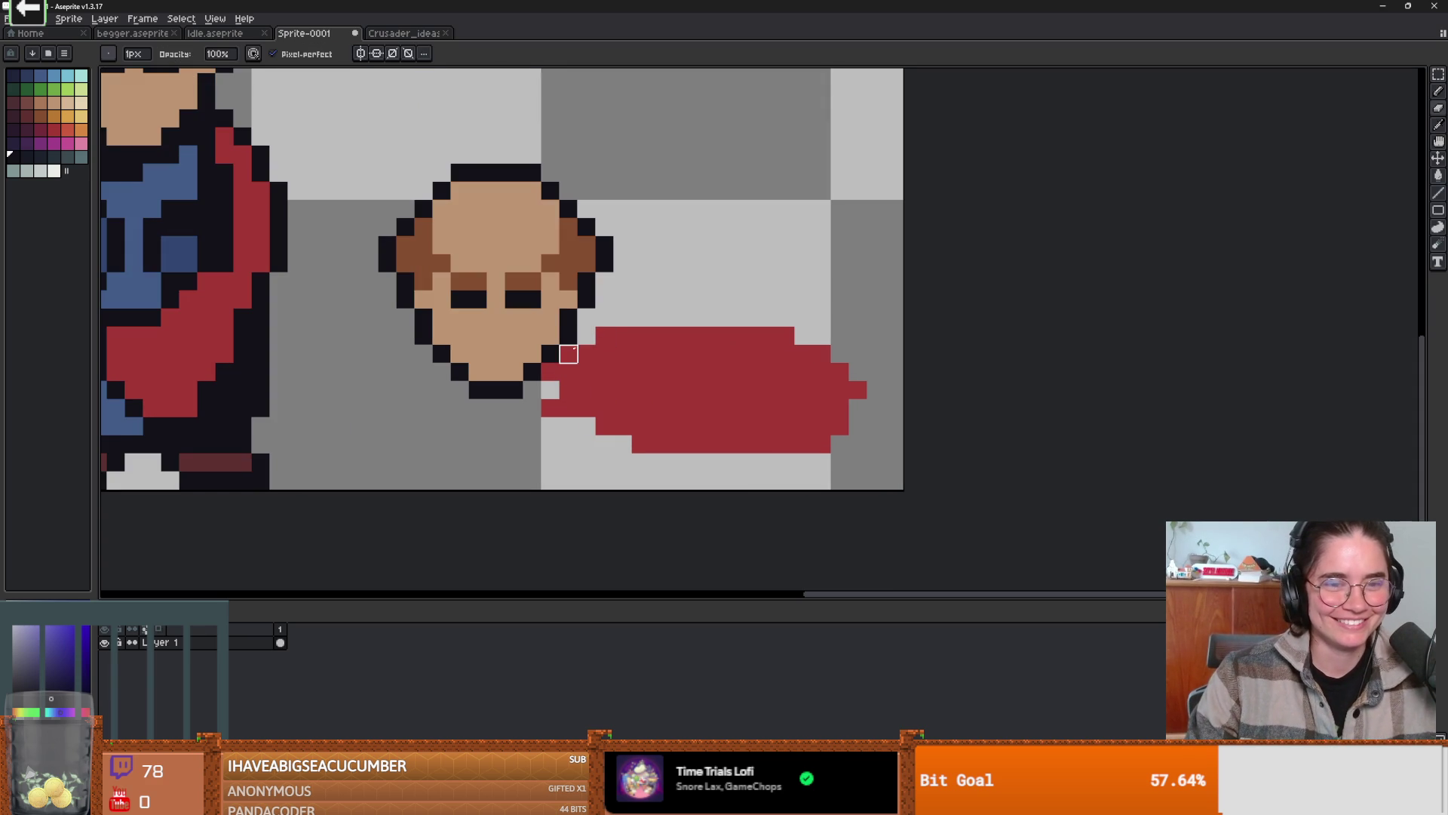
click(550, 371)
scroll(608, 392, up, 2)
- Pencil the fallen cleric's neck and body outline in black, including the neck corners
key(i)
click(507, 362)
key(b)
mouse_move(436, 362)
mouse_down()
mouse_move(436, 426)
mouse_move(545, 500)
mouse_up()
click(436, 335)
click(463, 336)
scroll(449, 333, down, 2)
- Paint the body below the head blue, undoing an extra blue pixel
key(i)
key(b)
drag(617, 344, 615, 377)
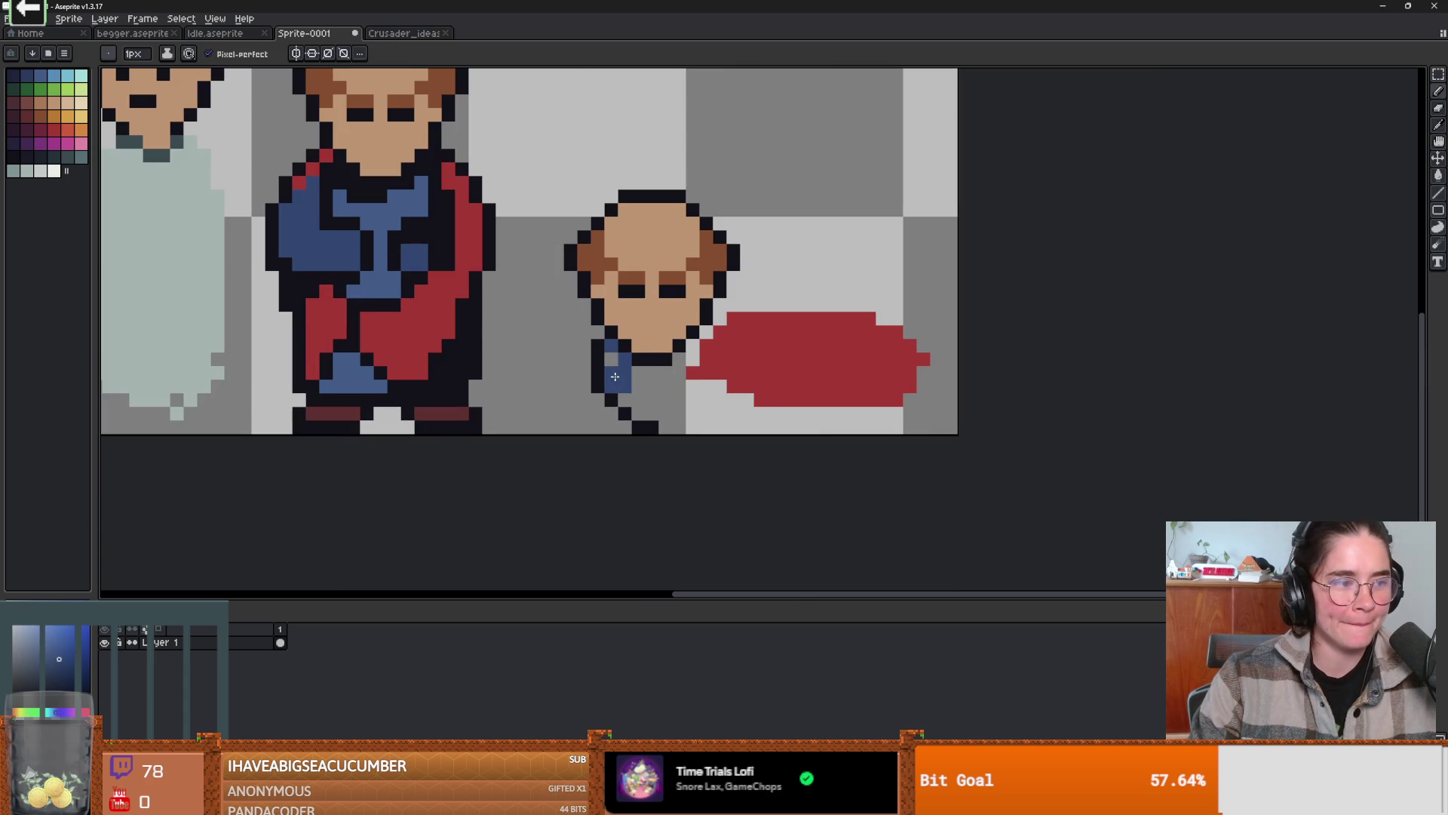
click(641, 385)
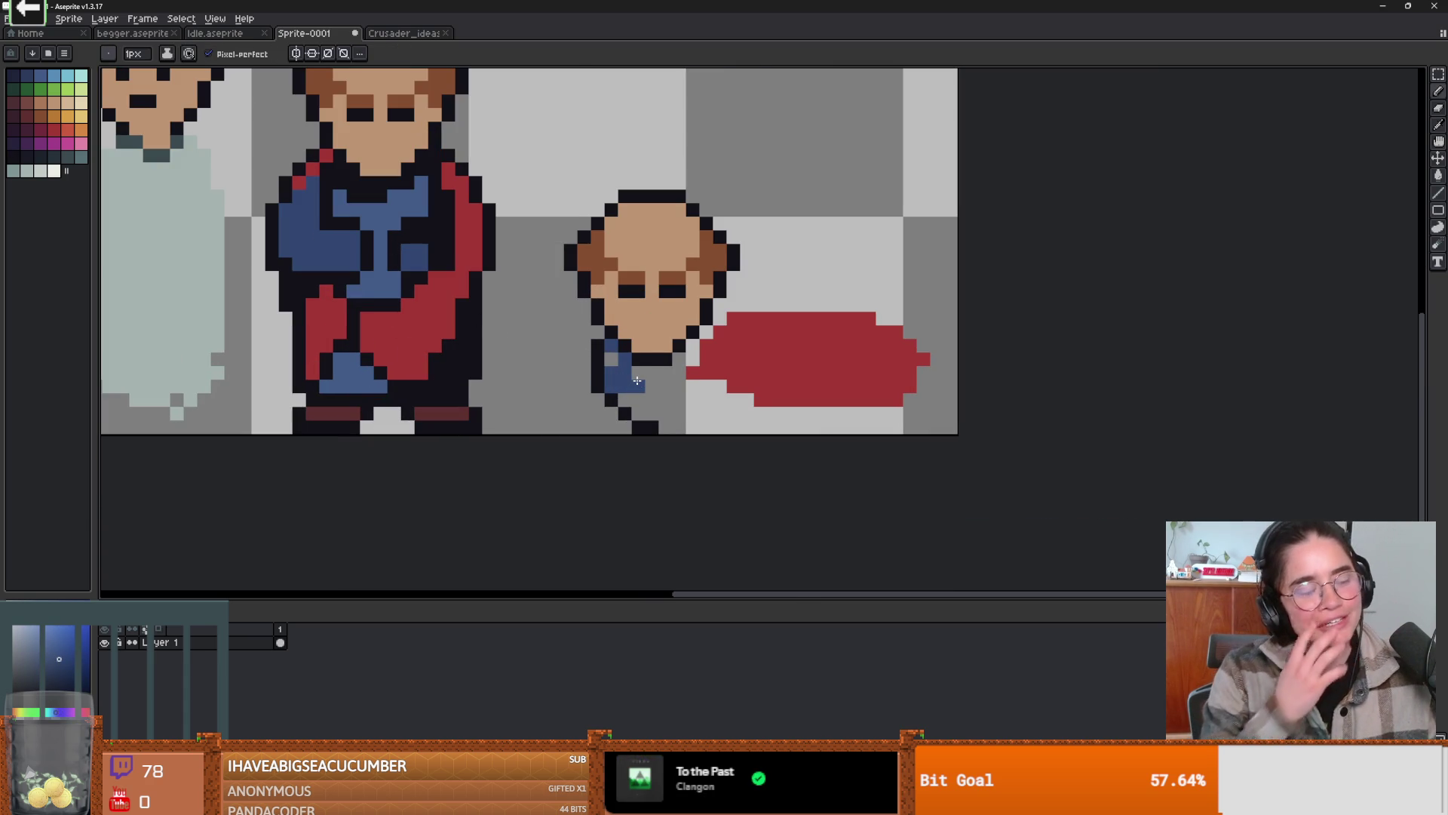
key(ctrl+z)
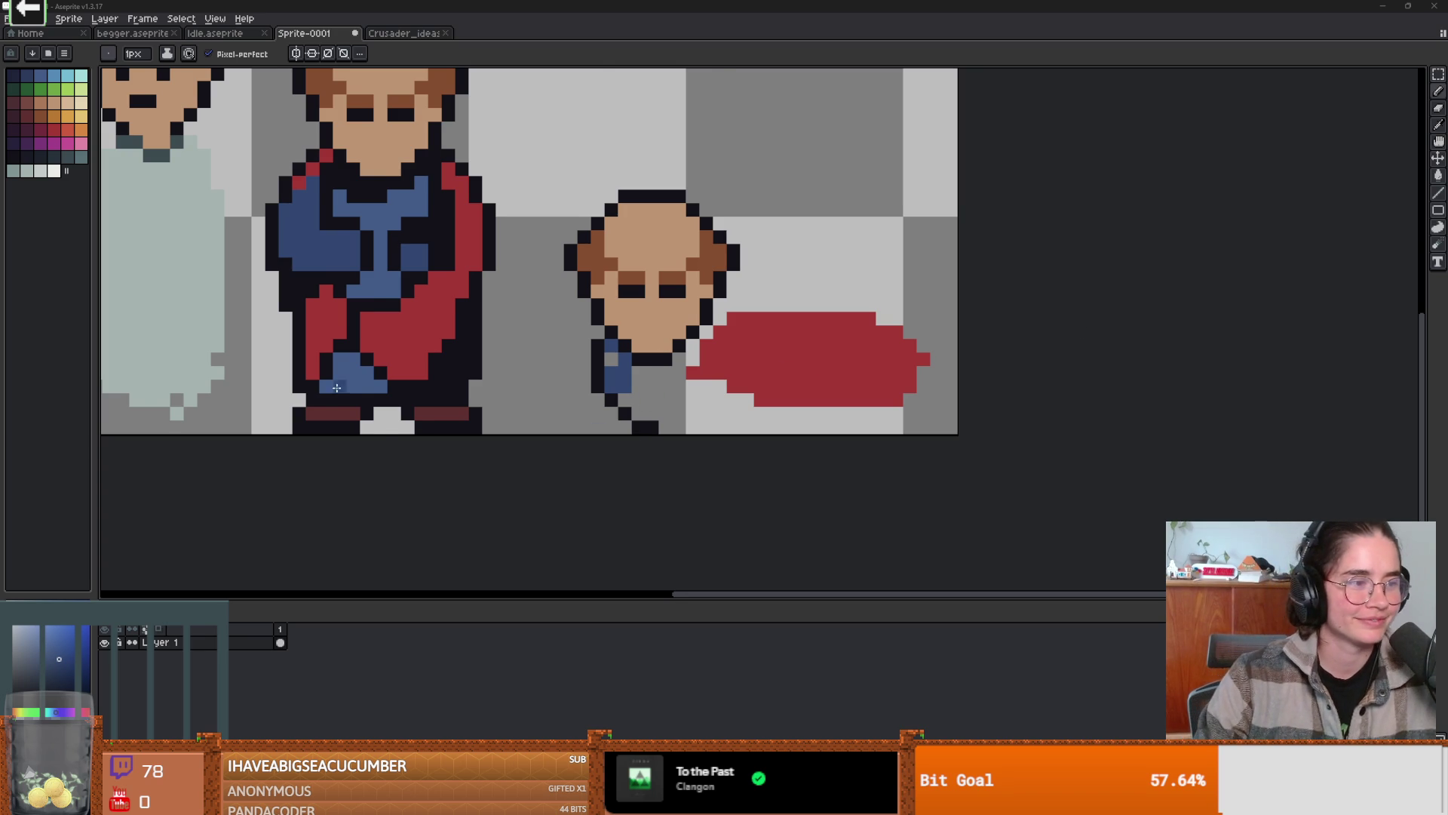
scroll(387, 458, down, 1)
scroll(387, 458, down, 2)
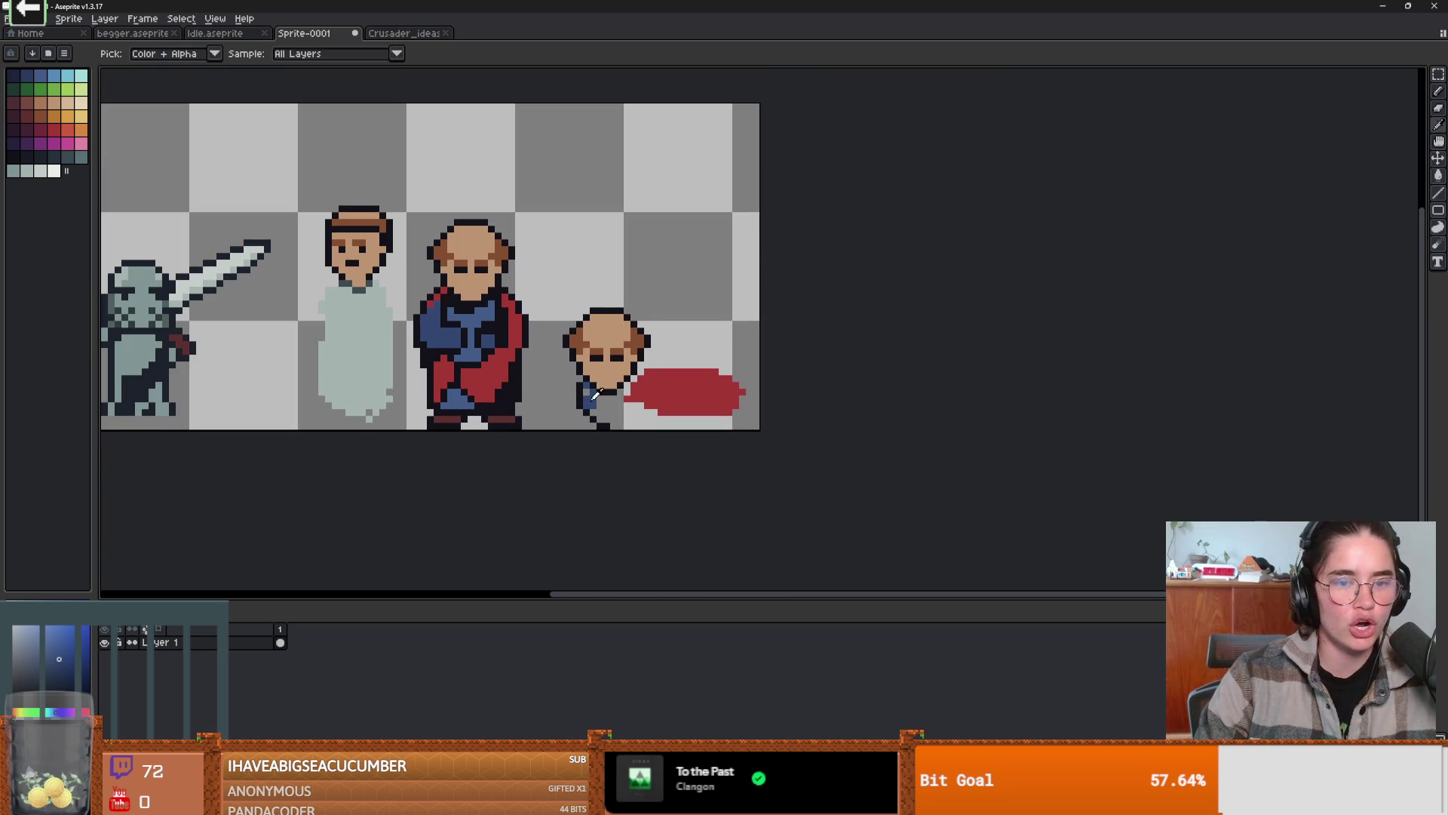
scroll(579, 382, up, 3)
key(g)
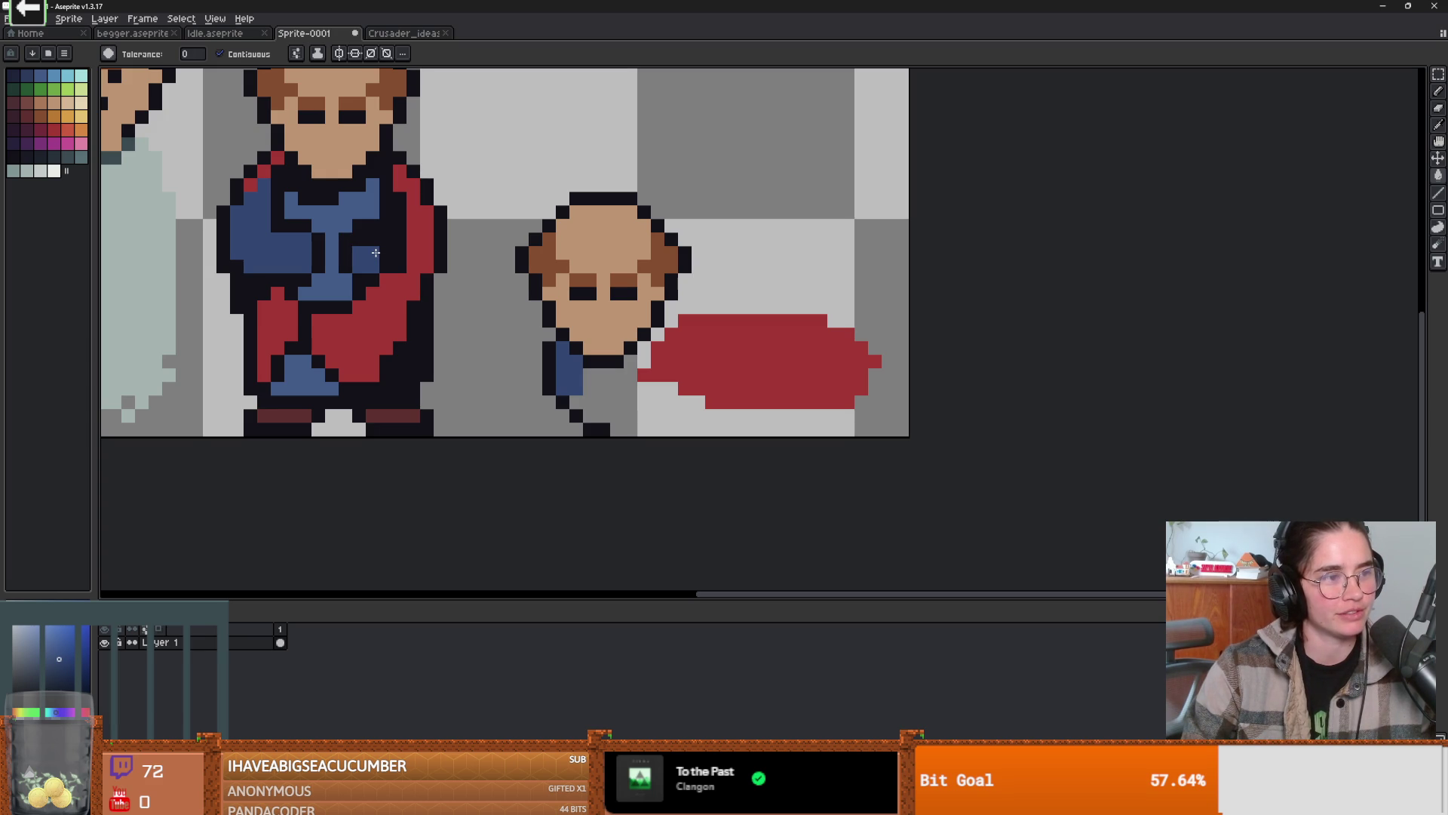
- Extend the fallen cleric's blue sleeve downward and blacken the grey pixel below it
scroll(421, 330, down, 1)
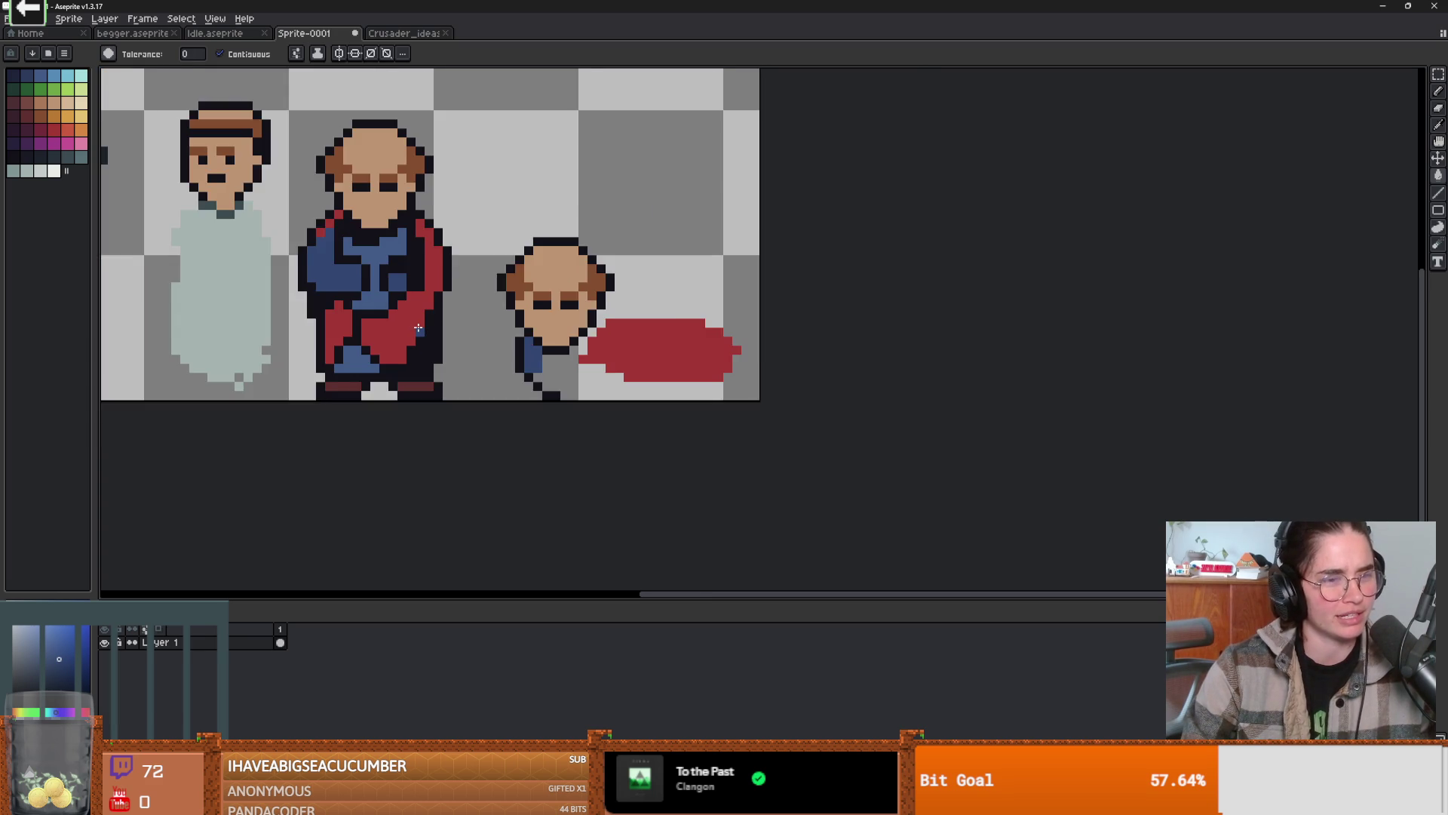
scroll(421, 330, up, 1)
scroll(596, 347, up, 1)
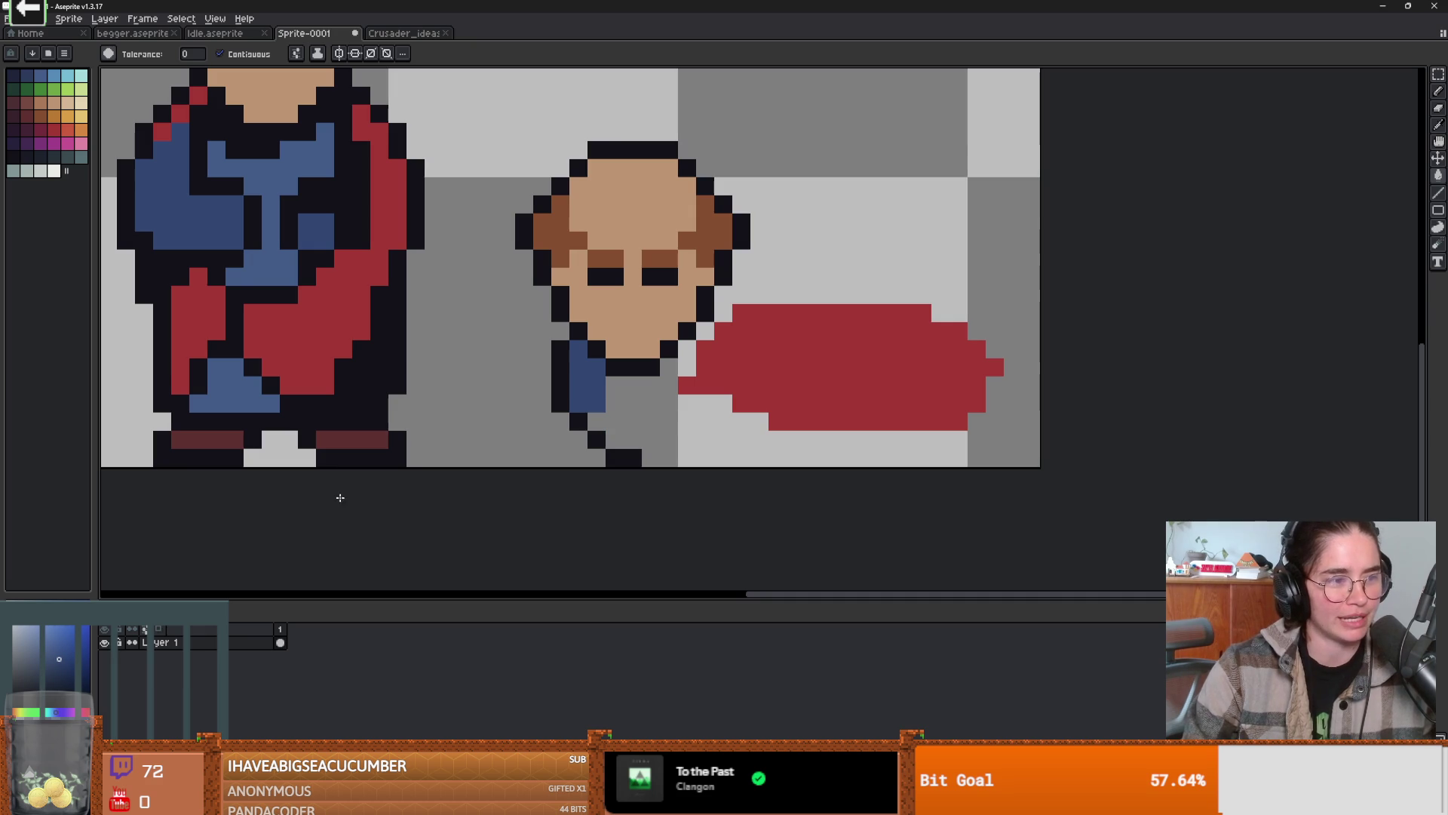
scroll(576, 473, up, 1)
key(b)
drag(512, 377, 569, 387)
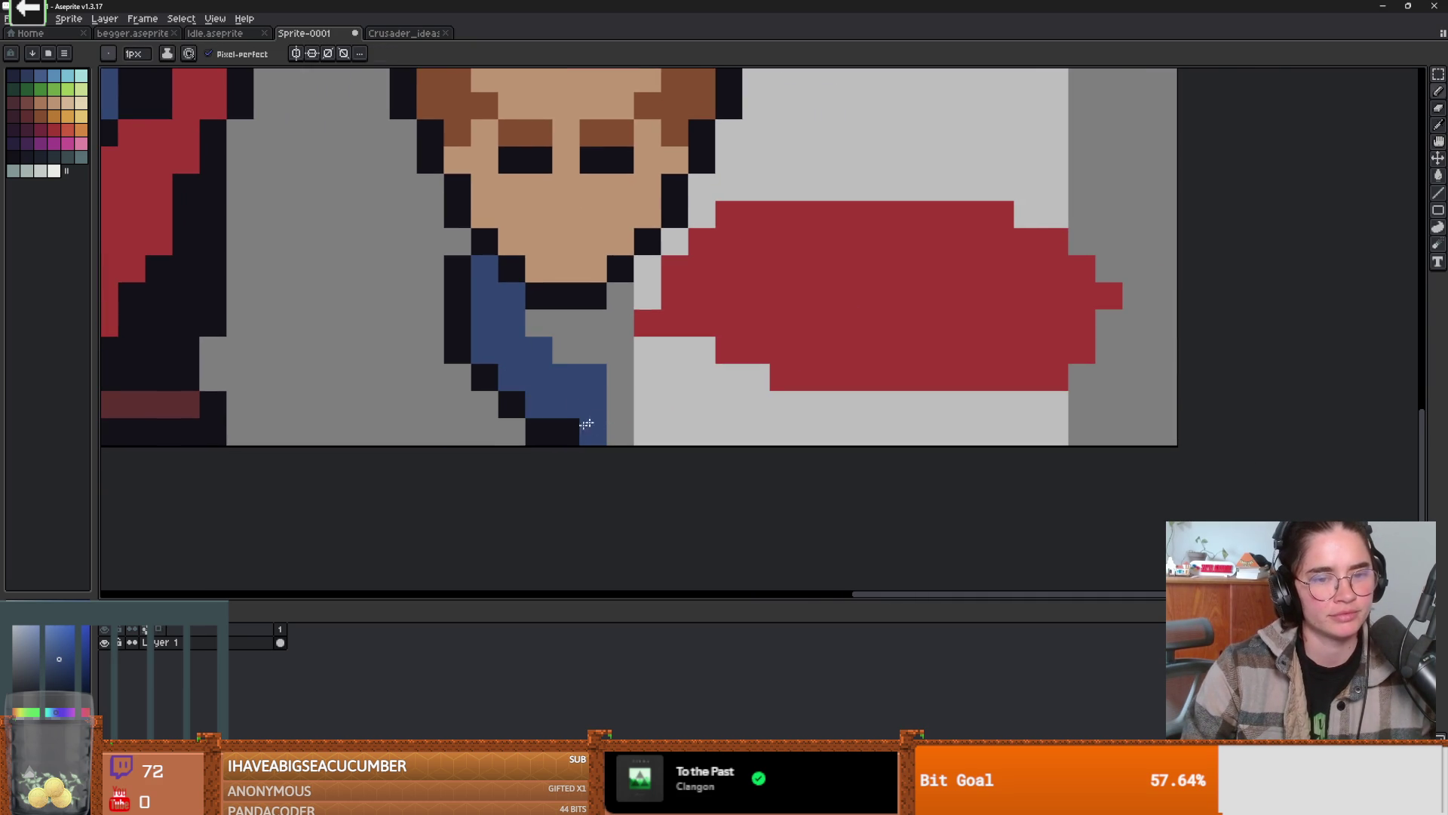
alt+click(585, 423)
click(590, 433)
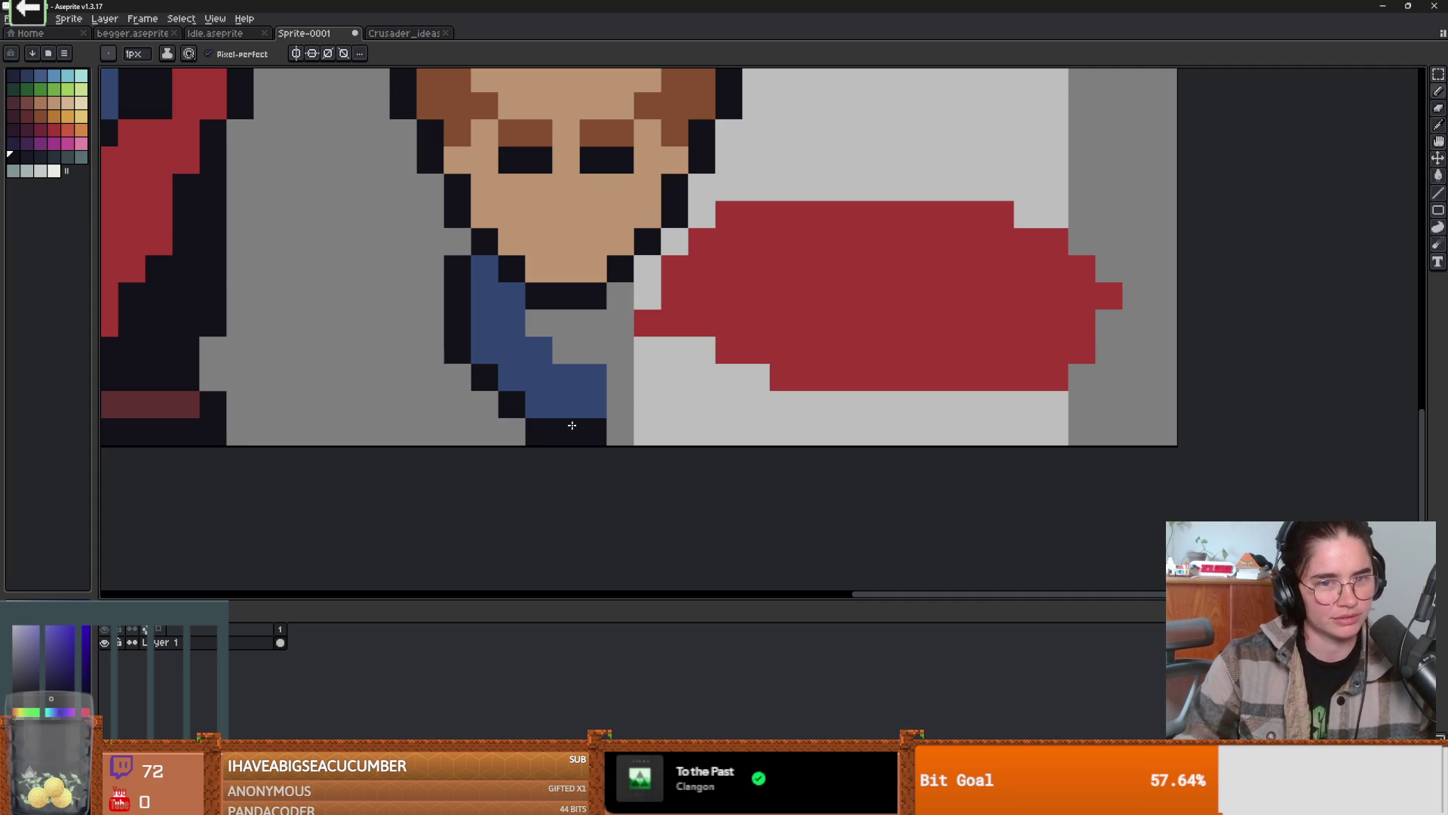
- Add blue pixels right of the sleeve and at its end, and darken the collar outline
key(alt)
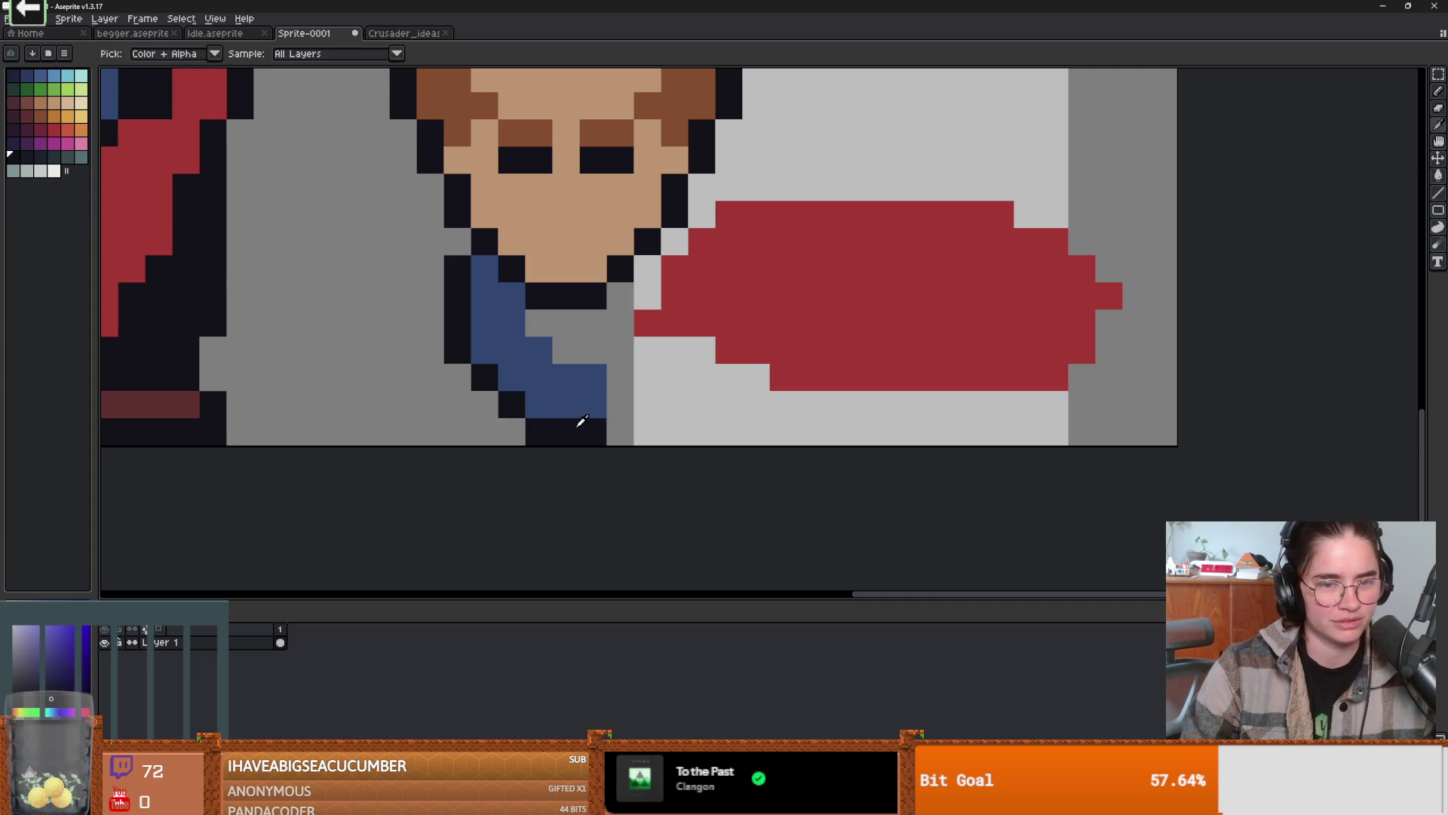
scroll(616, 391, down, 1)
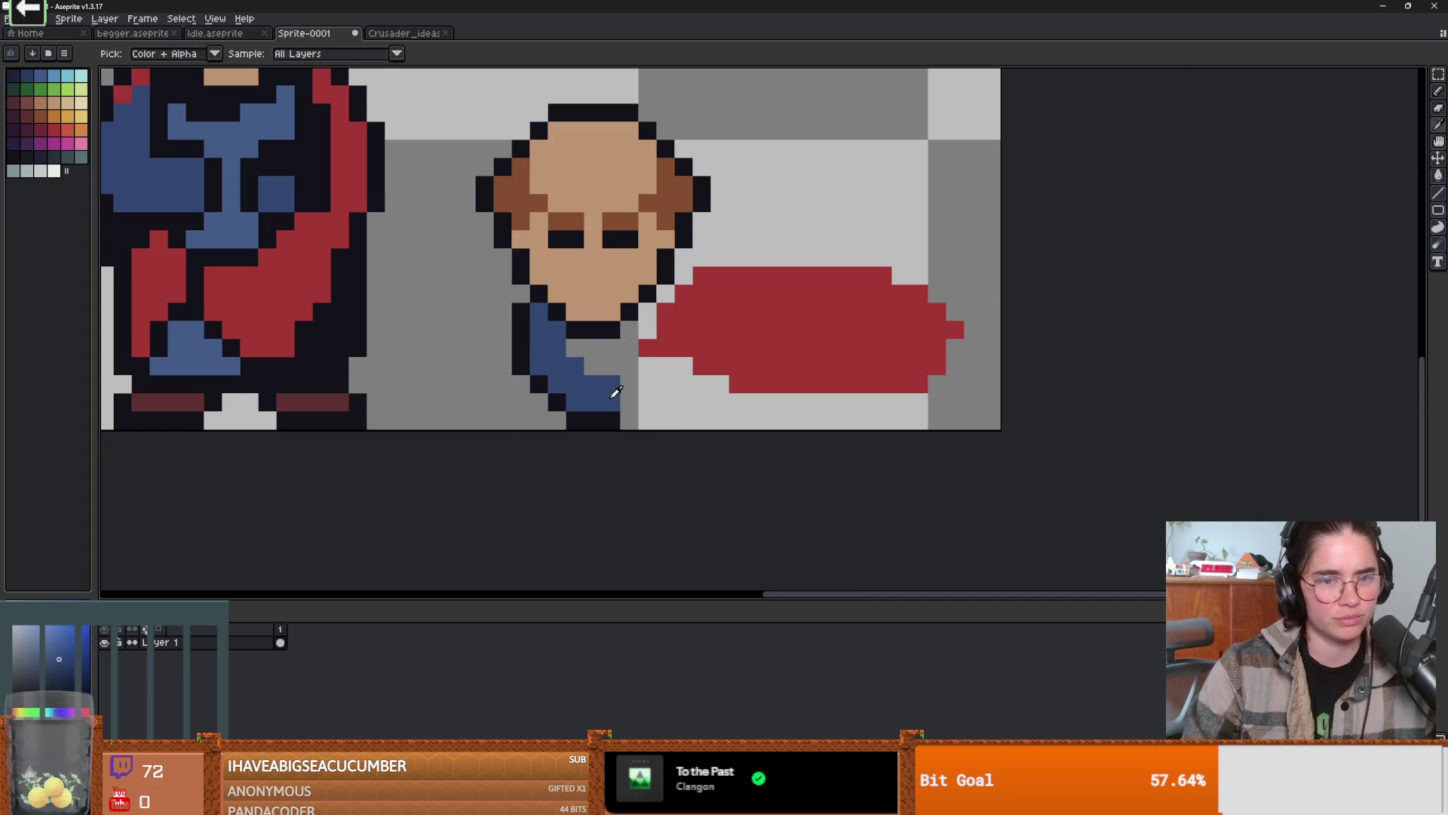
drag(629, 385, 629, 403)
alt+click(632, 422)
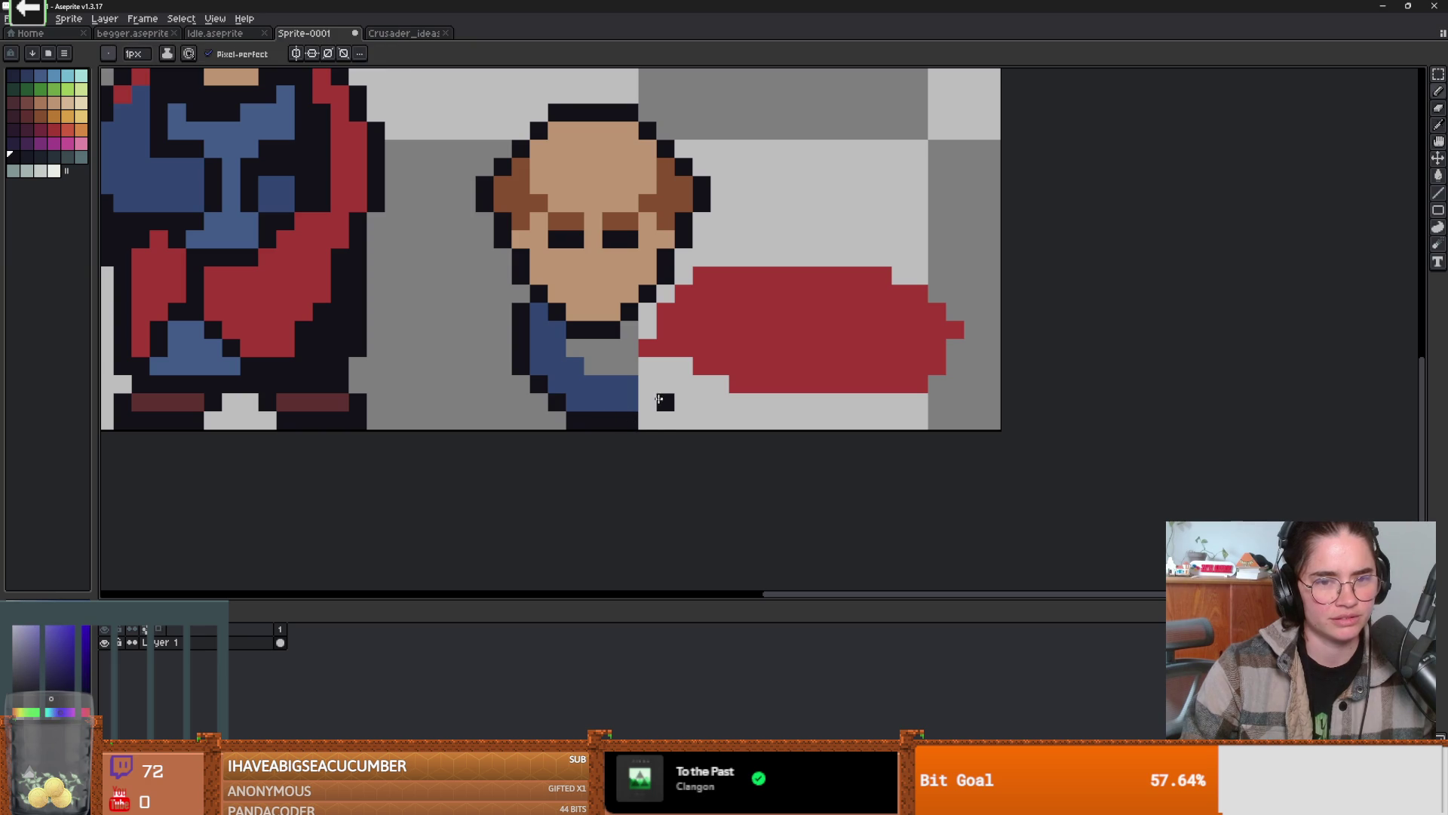
click(648, 391)
drag(626, 365, 596, 353)
scroll(663, 405, down, 1)
scroll(663, 405, up, 2)
scroll(663, 405, down, 1)
scroll(663, 405, up, 1)
click(705, 388)
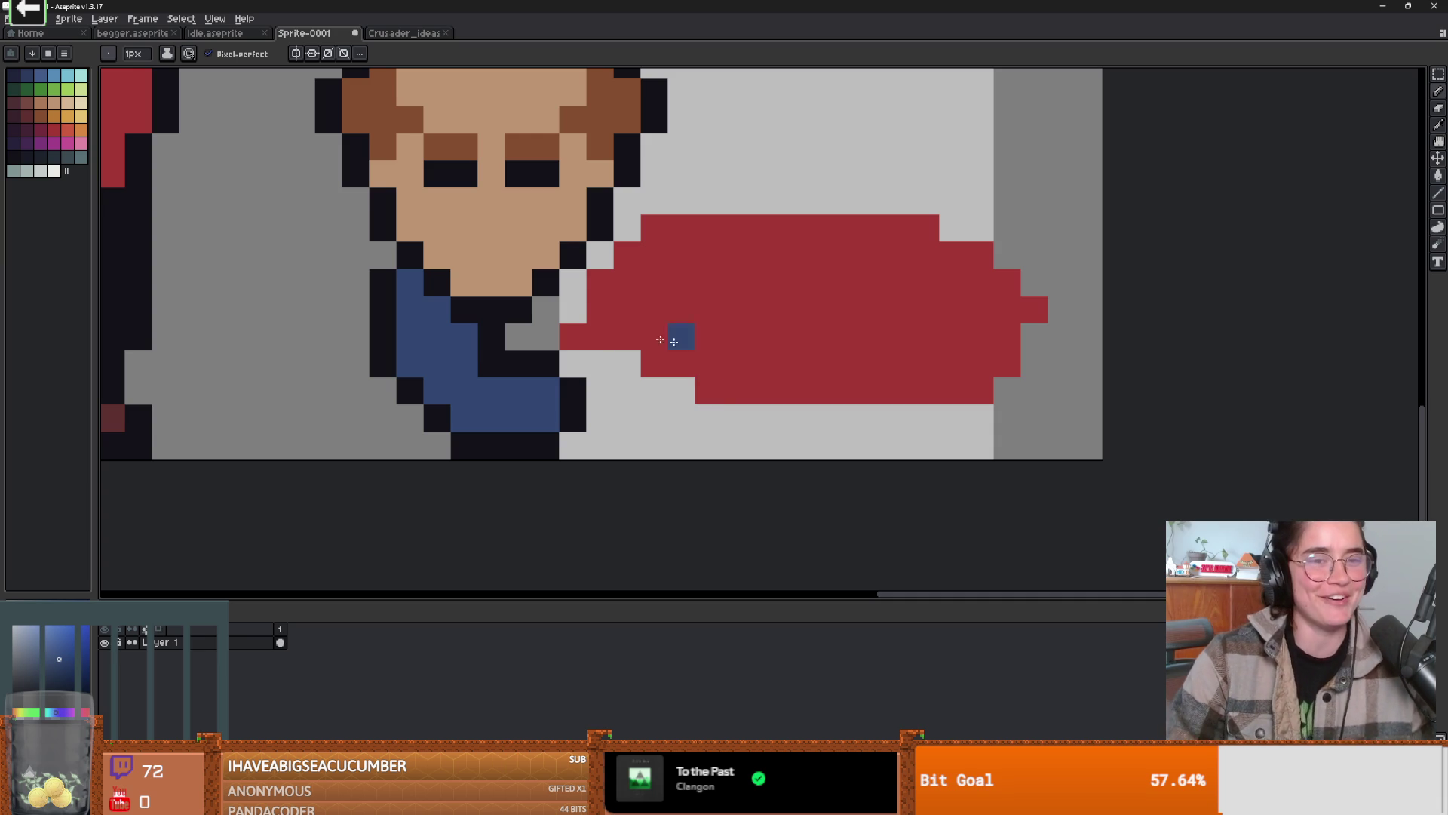
- Erase the old red cape blob with the Eraser and place a first red pixel for the new cape
scroll(589, 333, down, 1)
alt+click(660, 298)
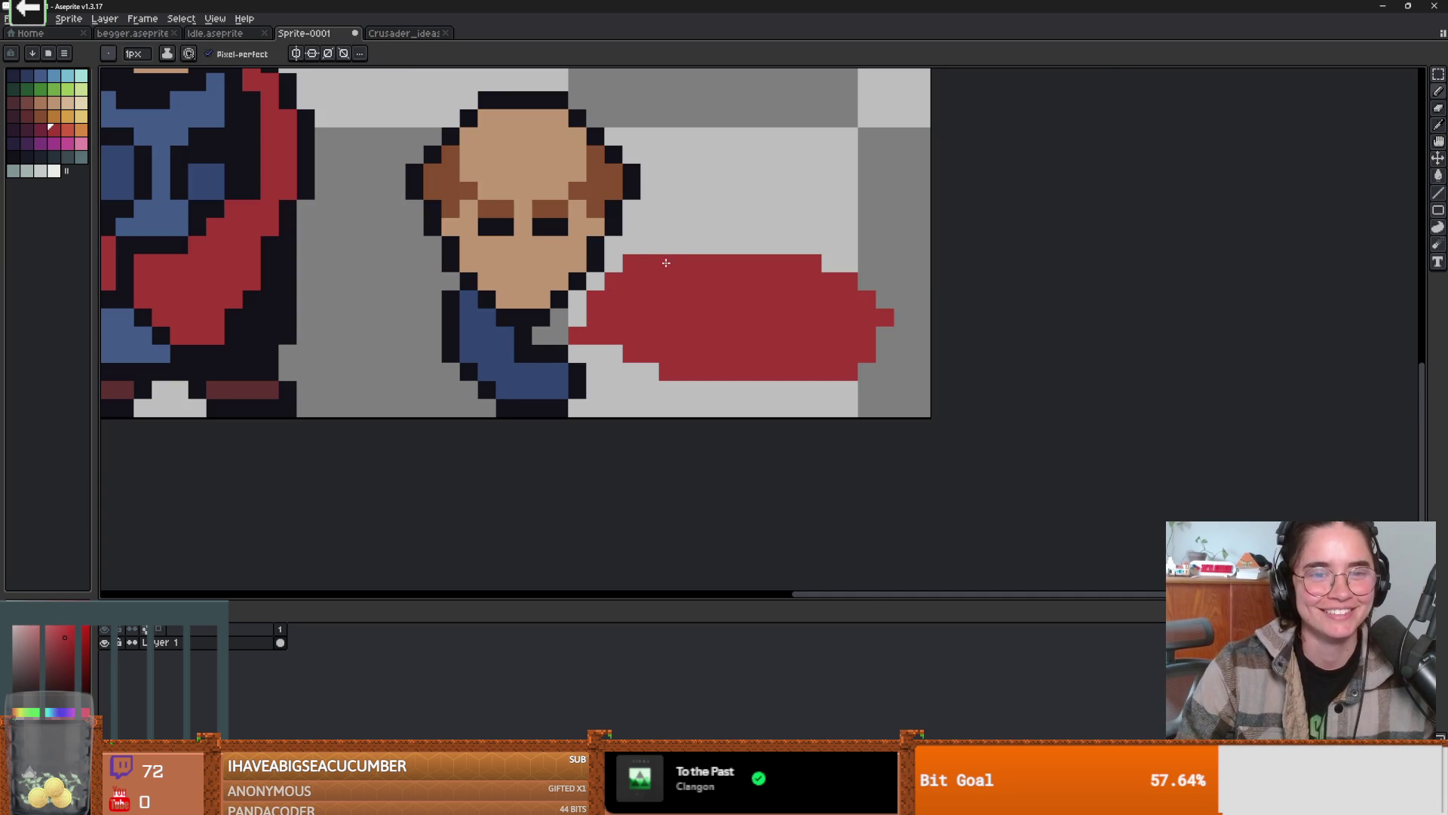
key(w)
key(e)
mouse_move(617, 279)
mouse_down()
mouse_move(641, 285)
mouse_move(646, 329)
mouse_move(618, 317)
mouse_move(656, 339)
mouse_move(905, 365)
mouse_move(686, 281)
mouse_up()
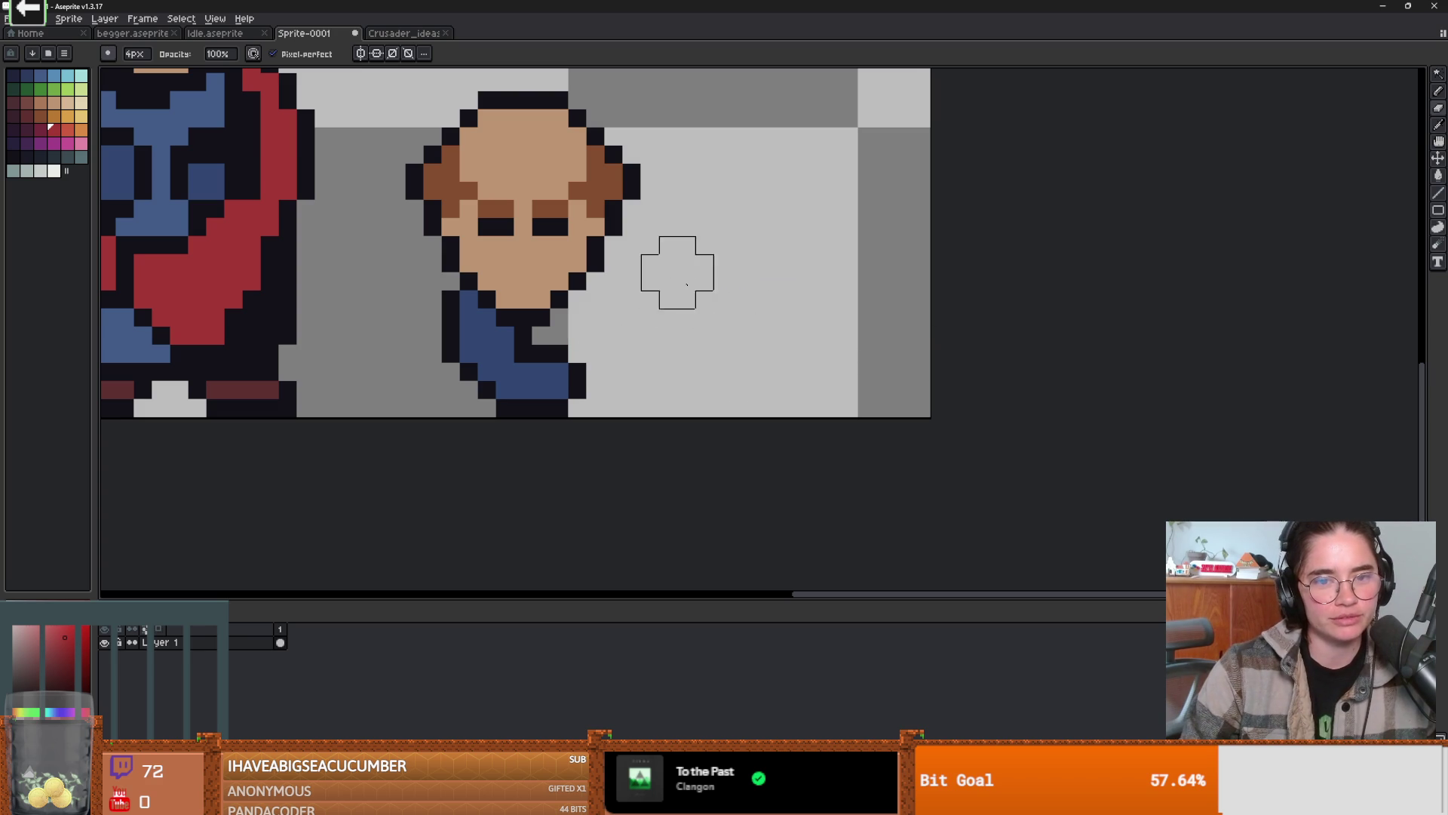
scroll(618, 350, down, 2)
key(b)
scroll(754, 380, up, 1)
click(844, 349)
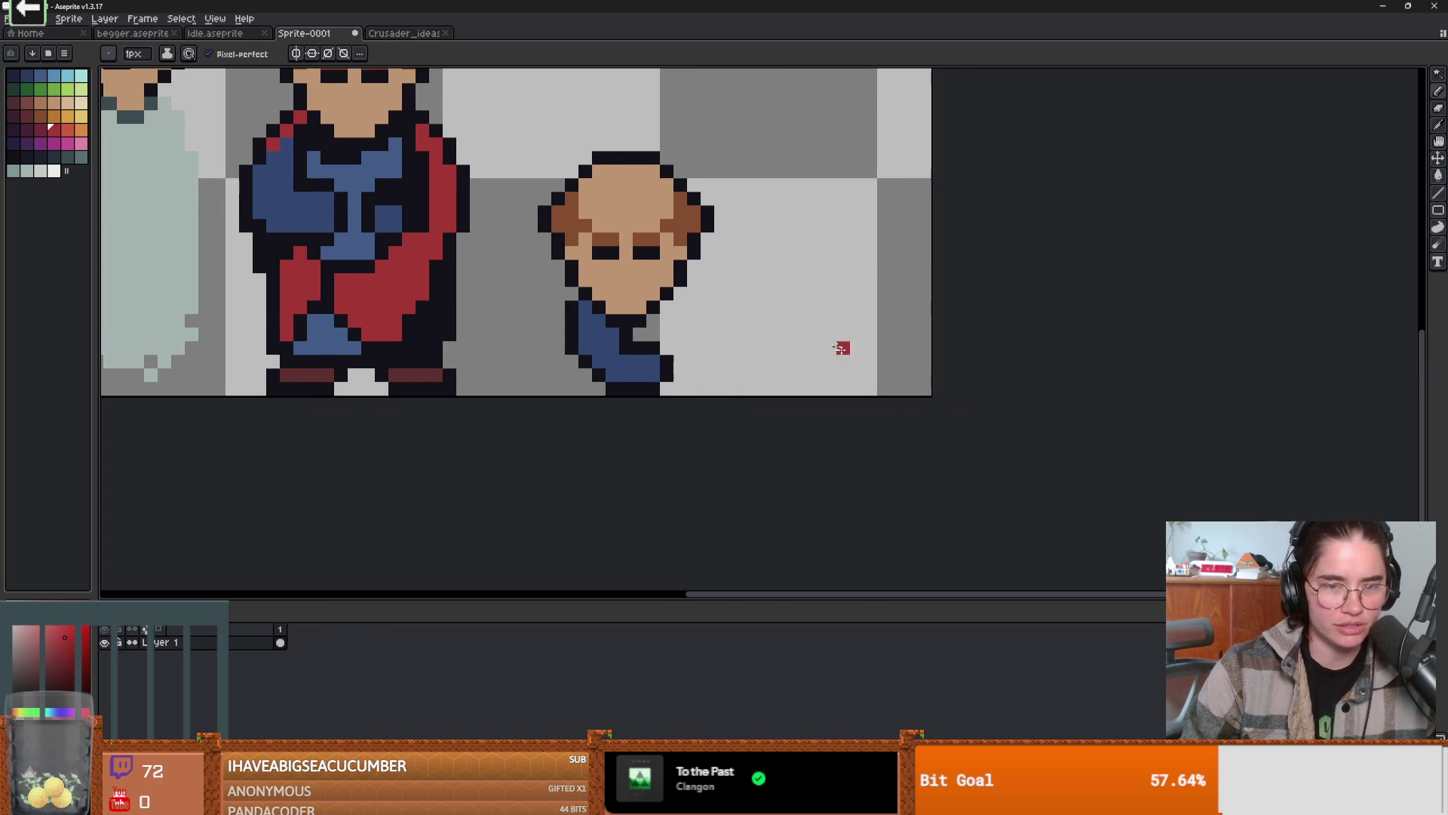
- Outline a long new cape in red, bucket-fill it solid red, and edge its top in dark
scroll(679, 320, up, 1)
mouse_move(683, 287)
mouse_down()
mouse_move(743, 319)
mouse_move(837, 323)
mouse_move(818, 305)
mouse_move(875, 325)
mouse_move(914, 364)
mouse_move(905, 395)
mouse_move(688, 390)
mouse_up()
key(g)
click(706, 369)
key(b)
mouse_move(719, 288)
mouse_down()
mouse_move(867, 323)
mouse_move(971, 395)
mouse_move(953, 413)
mouse_up()
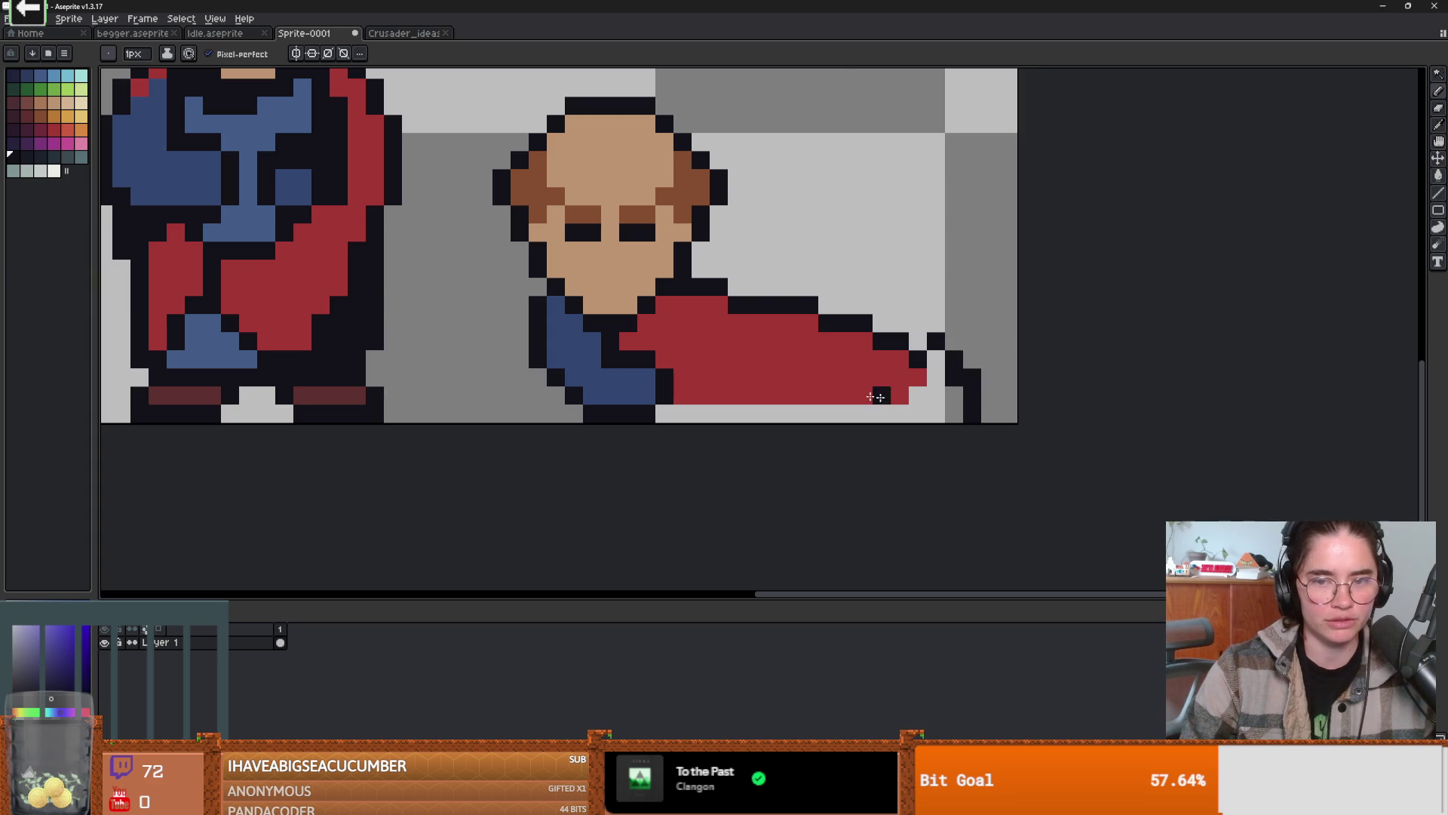
scroll(728, 368, down, 3)
- Move the fallen cleric up and left, then close the gap in the cape's outline
key(m)
drag(611, 218, 884, 400)
mouse_move(736, 352)
mouse_down()
mouse_move(718, 325)
mouse_move(690, 325)
mouse_up()
key(Return)
scroll(744, 333, up, 1)
key(alt)
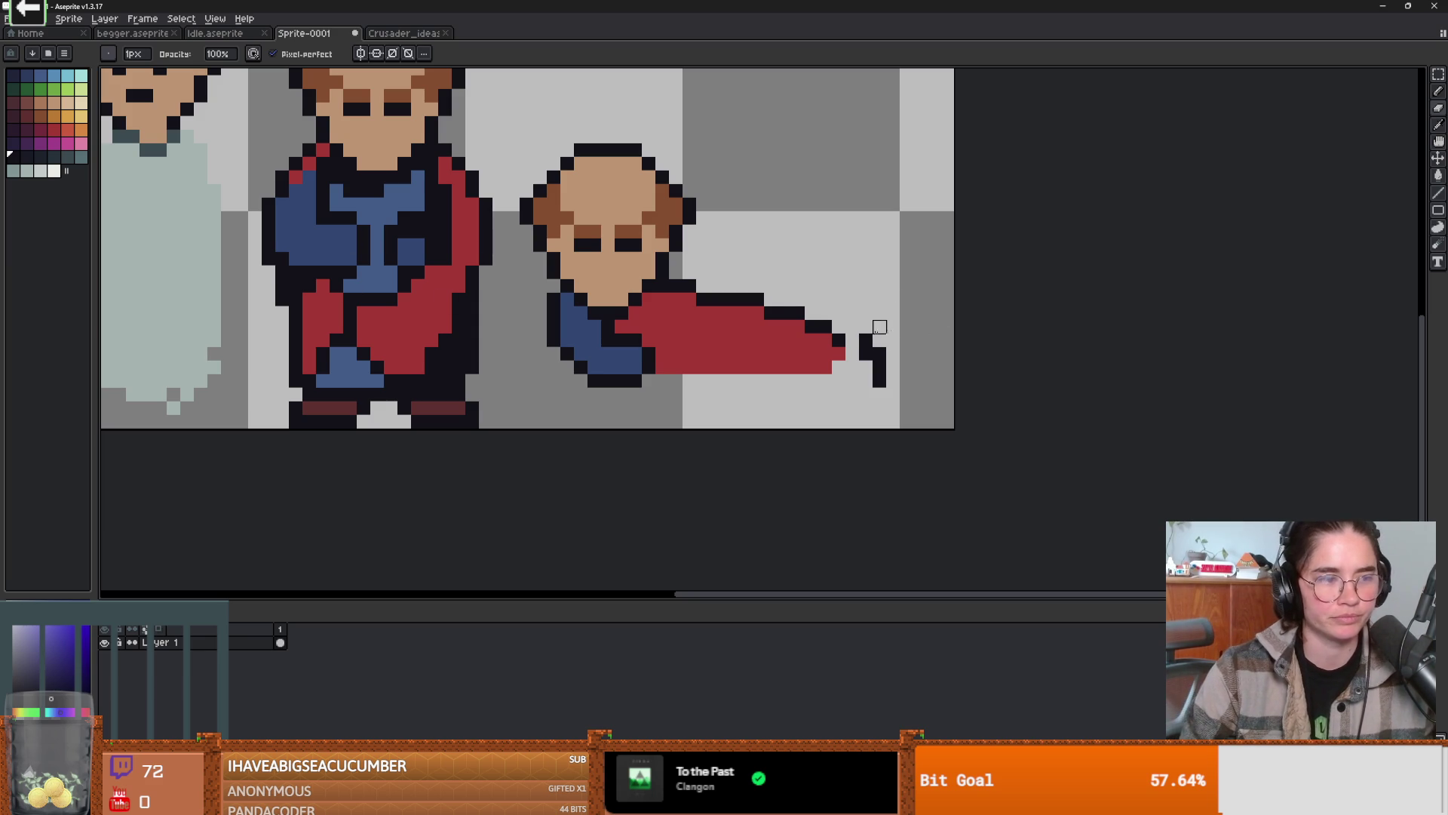
click(852, 341)
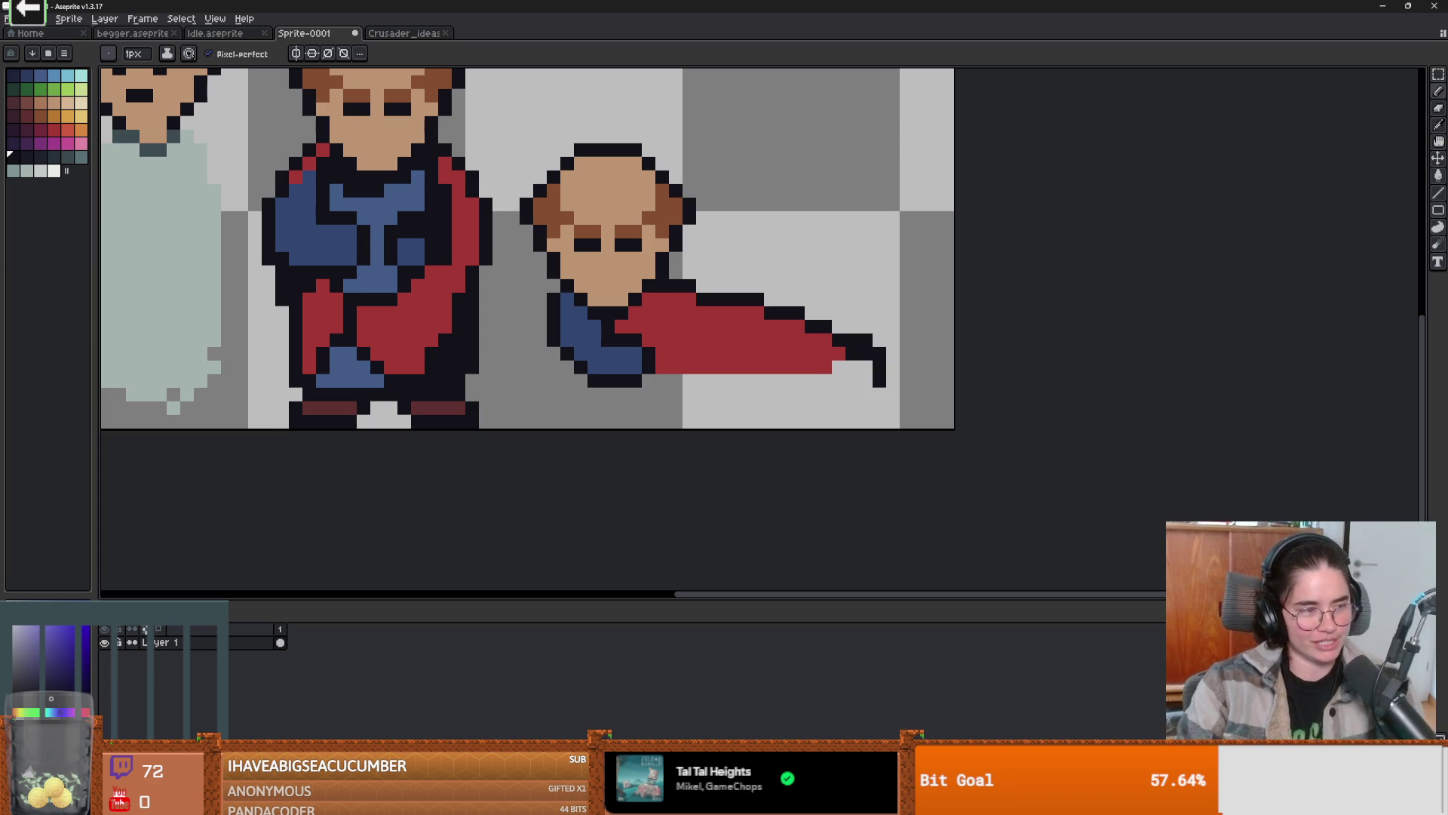
- Repaint the cape's black tip red and add a black pixel on the cape
scroll(811, 367, up, 1)
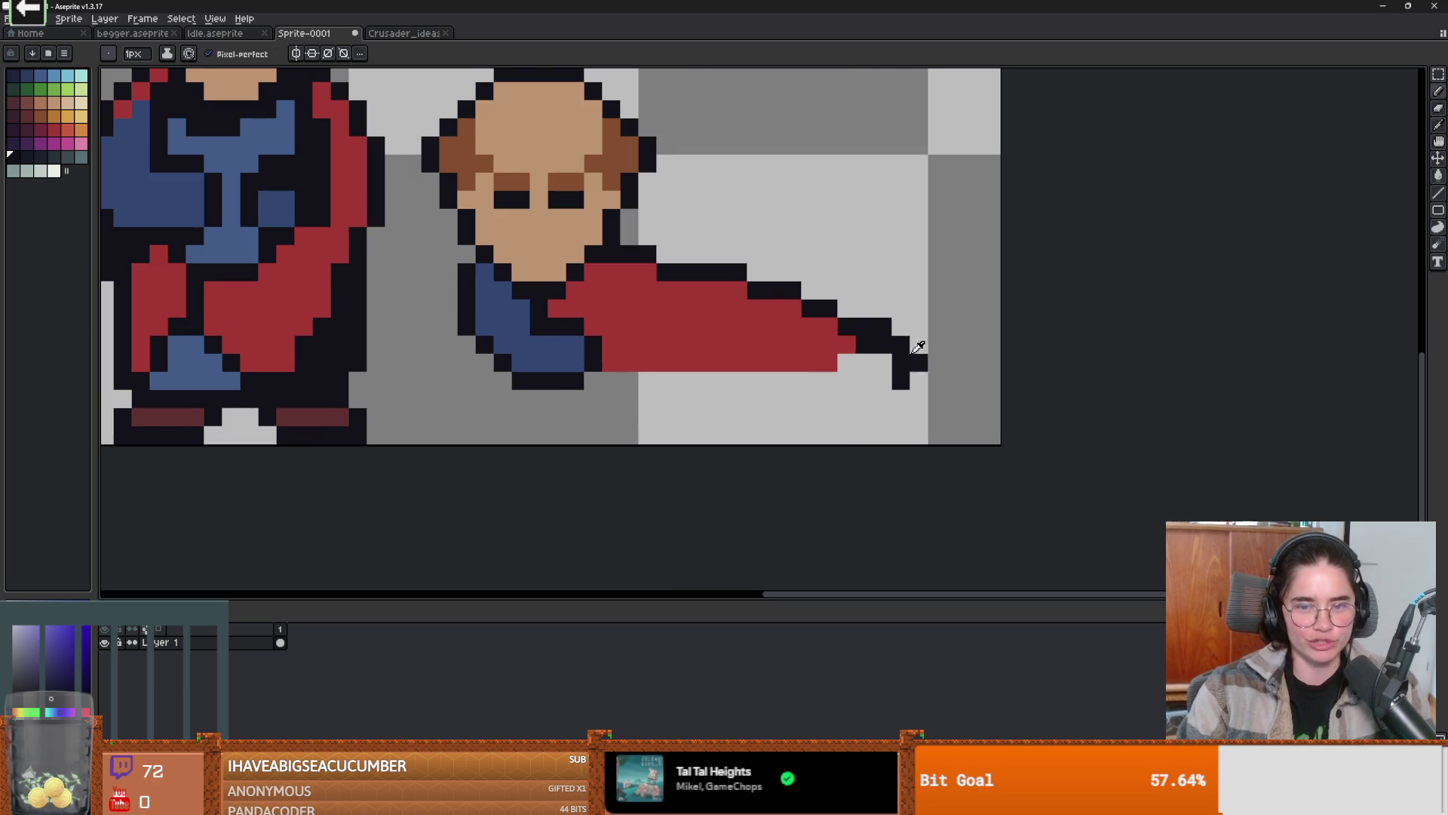
alt+click(846, 344)
drag(846, 344, 875, 344)
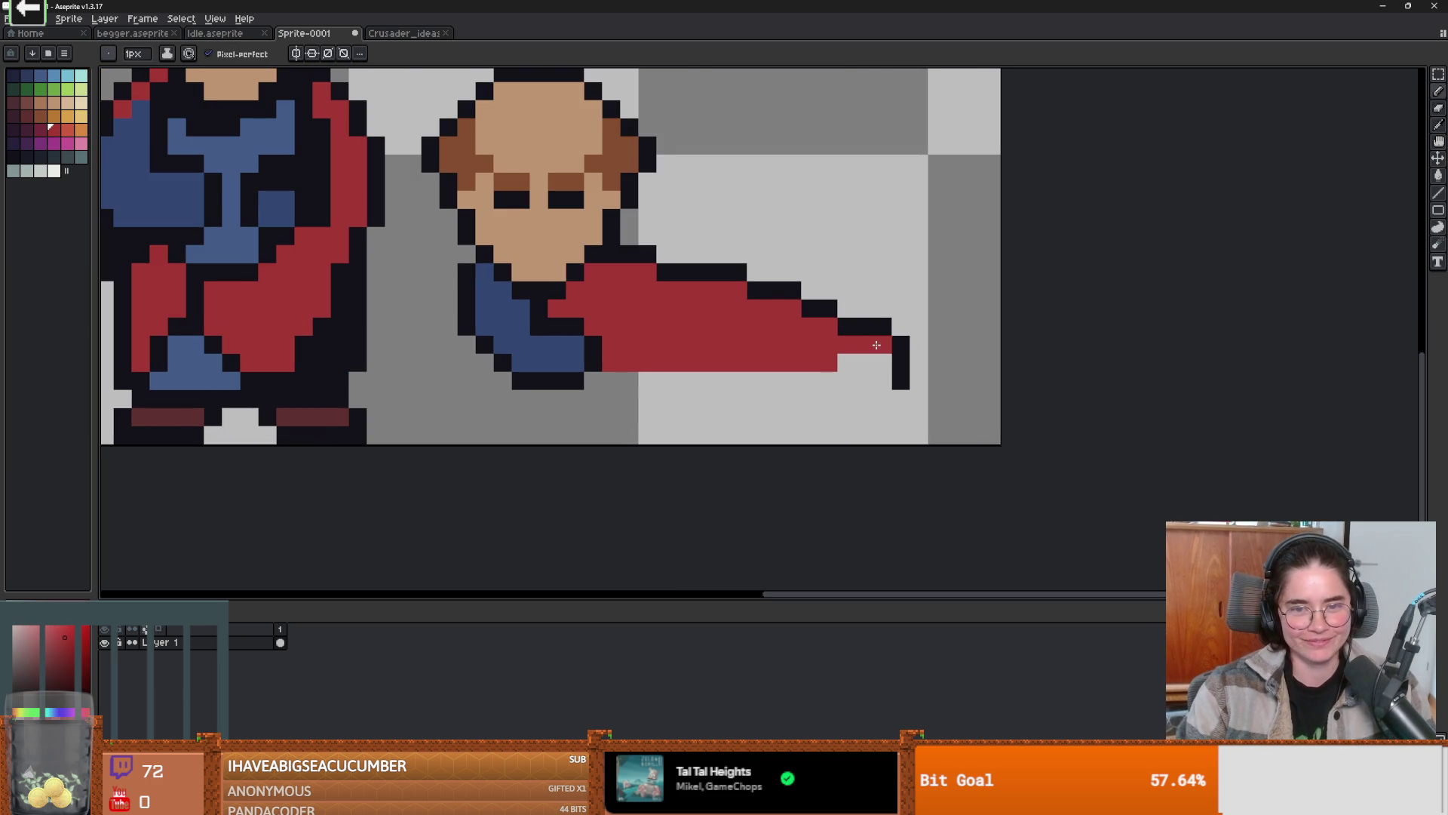
alt+click(901, 363)
scroll(683, 385, down, 1)
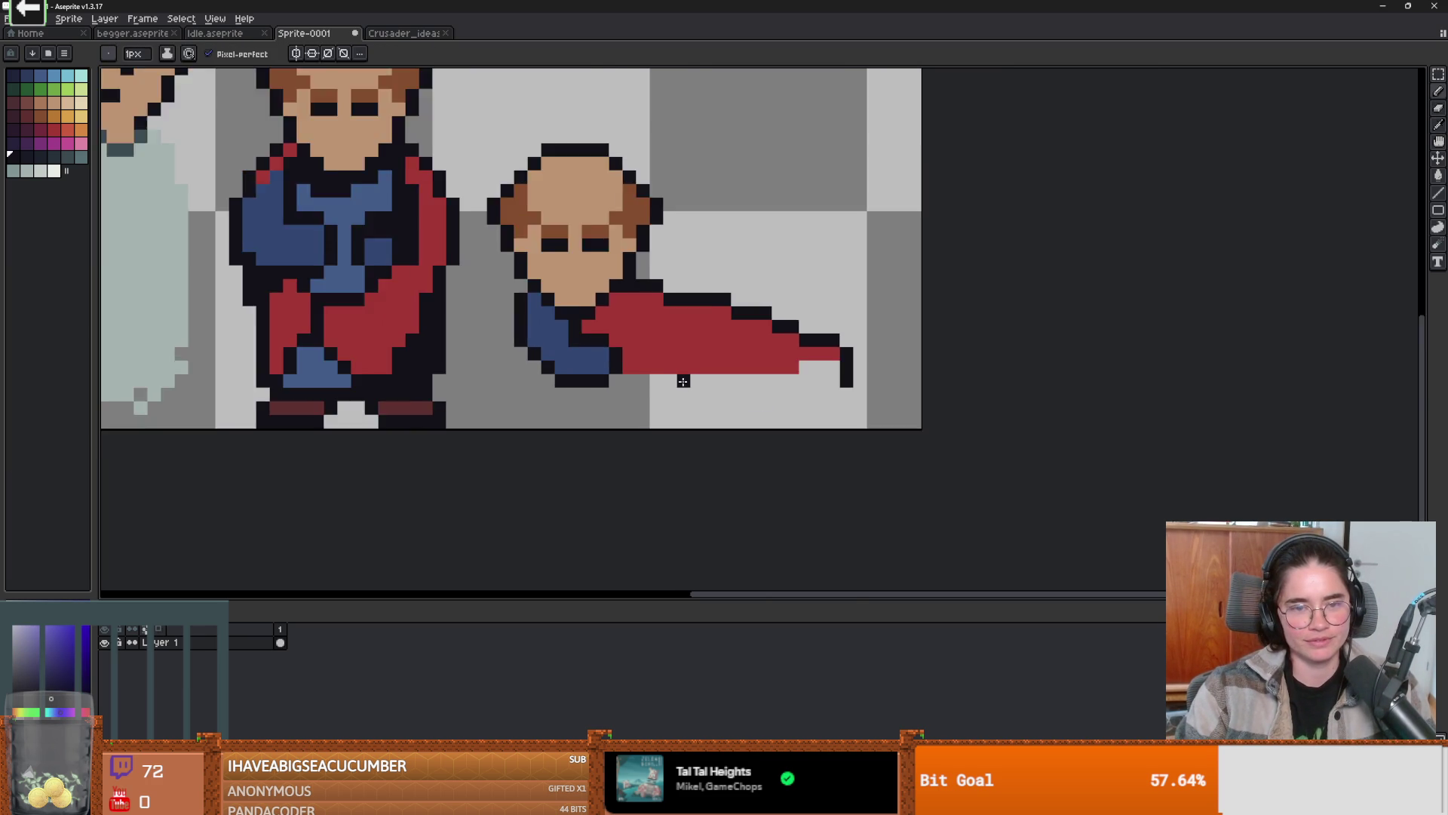
scroll(634, 384, up, 2)
click(595, 249)
- Paint a blue robe fold above the red cape, fixing a stray black pixel
alt+click(433, 268)
mouse_move(601, 160)
mouse_down()
mouse_move(698, 260)
mouse_move(736, 269)
mouse_up()
click(654, 270)
click(628, 243)
click(655, 216)
scroll(735, 269, down, 2)
scroll(735, 268, up, 1)
- Outline the blue fold in black, add a tan chest pixel, and switch to the Twitch clip
alt+click(613, 179)
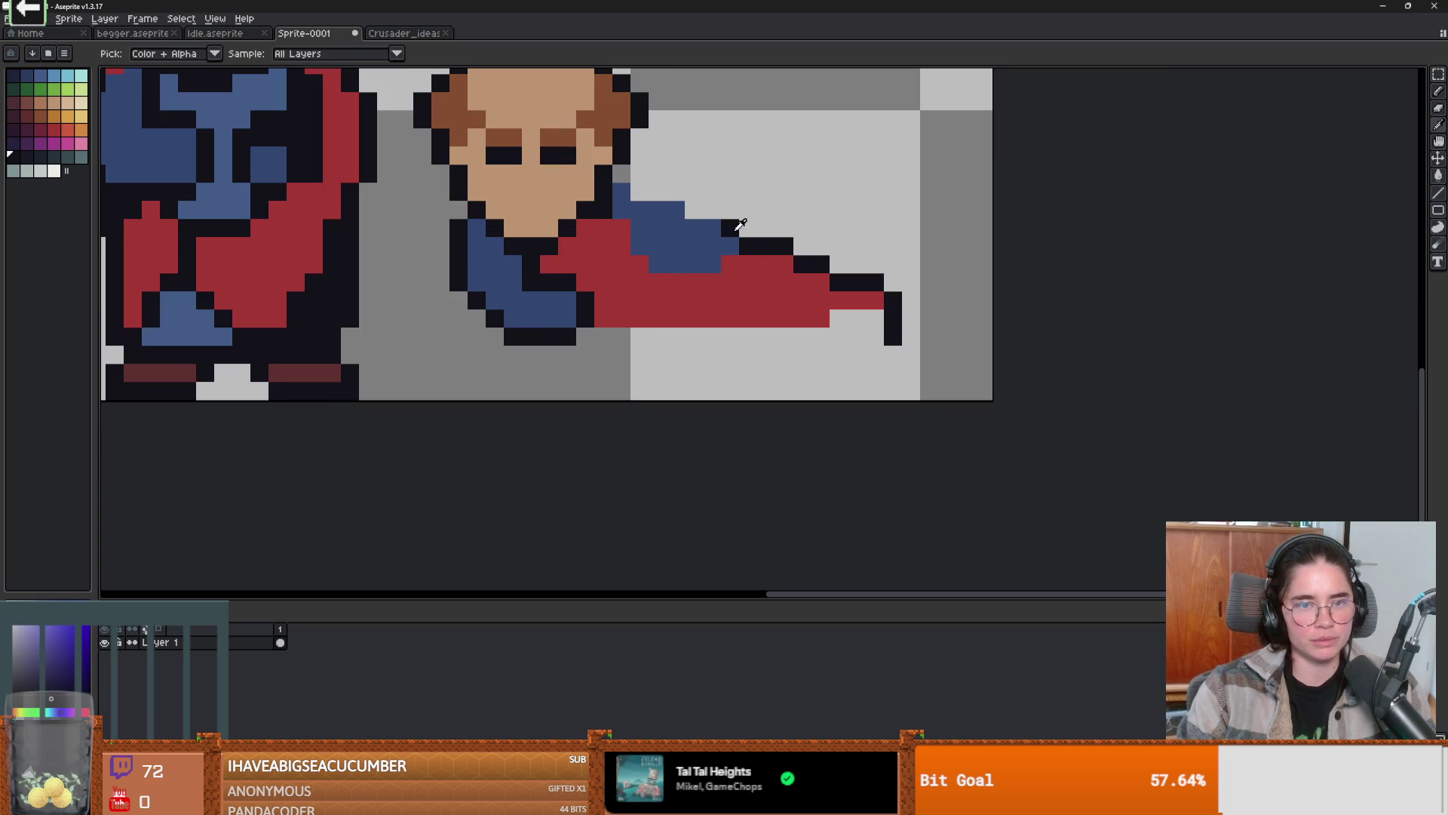
mouse_move(623, 192)
mouse_down()
mouse_move(713, 210)
mouse_move(744, 244)
mouse_move(713, 280)
mouse_move(681, 283)
mouse_up()
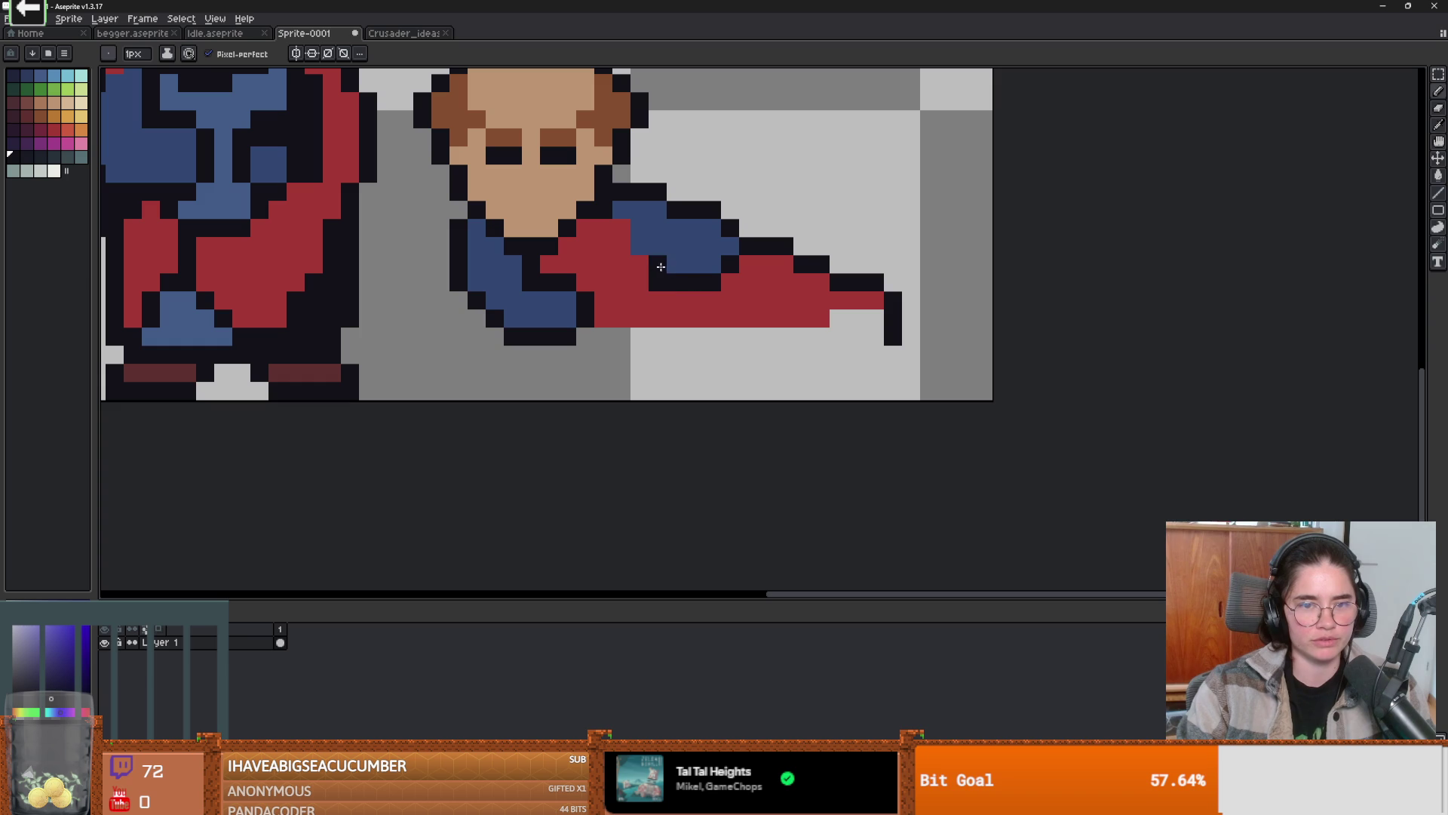
mouse_move(638, 240)
mouse_down()
mouse_move(630, 228)
mouse_move(655, 230)
mouse_move(663, 269)
mouse_up()
alt+click(663, 270)
scroll(663, 269, down, 2)
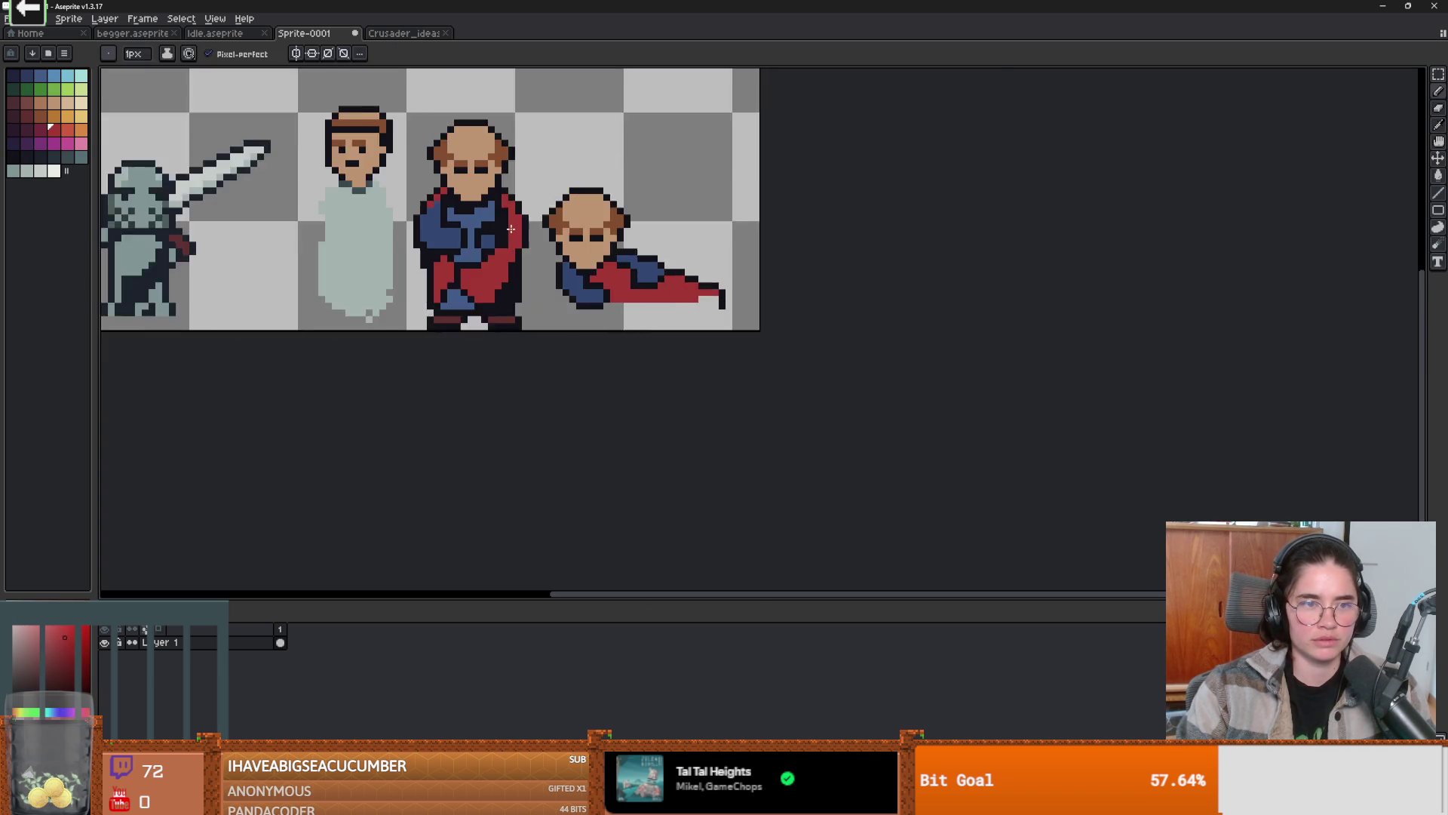
scroll(603, 262, up, 2)
alt+click(603, 262)
click(432, 236)
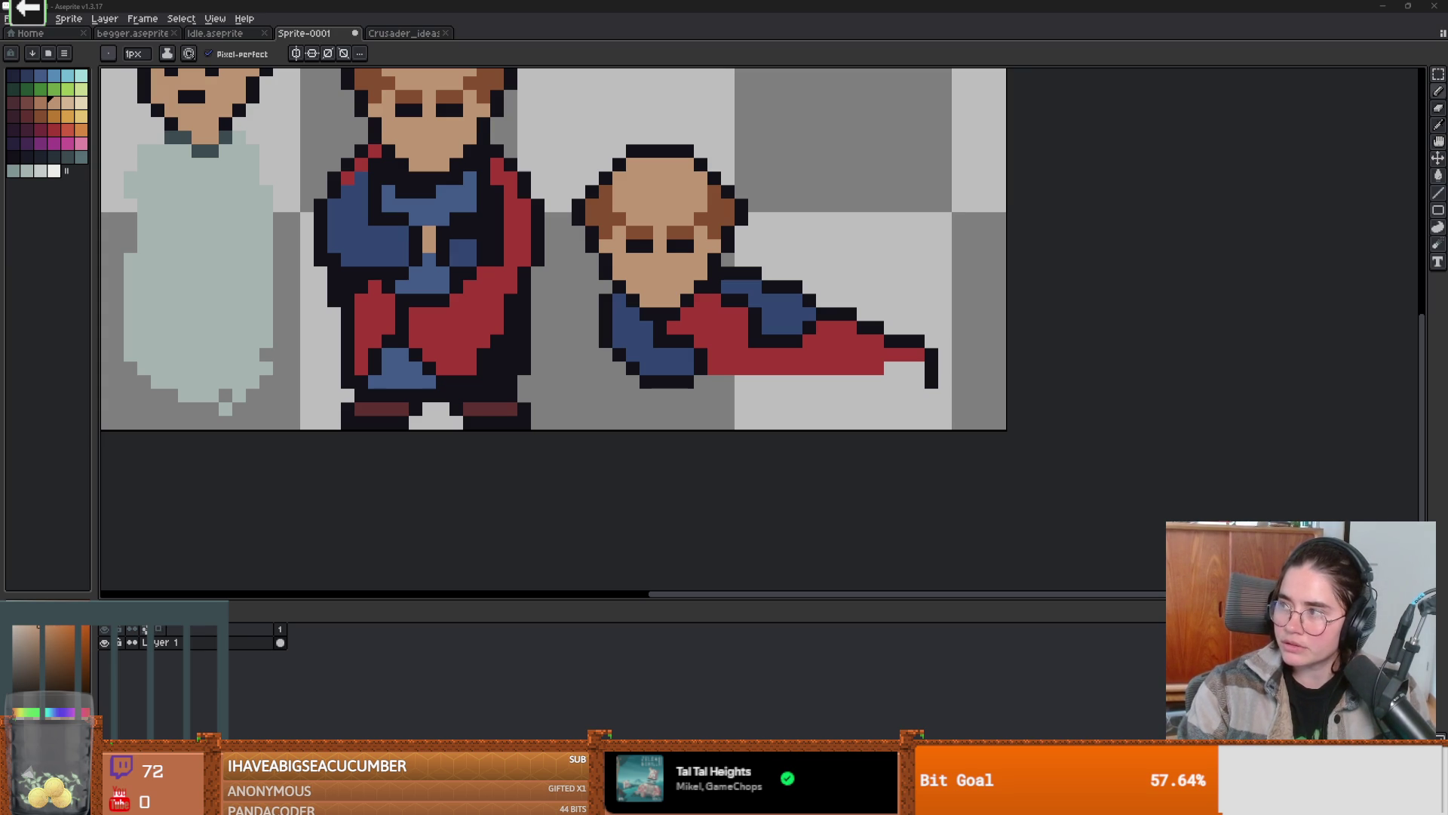
key(alt+Tab)
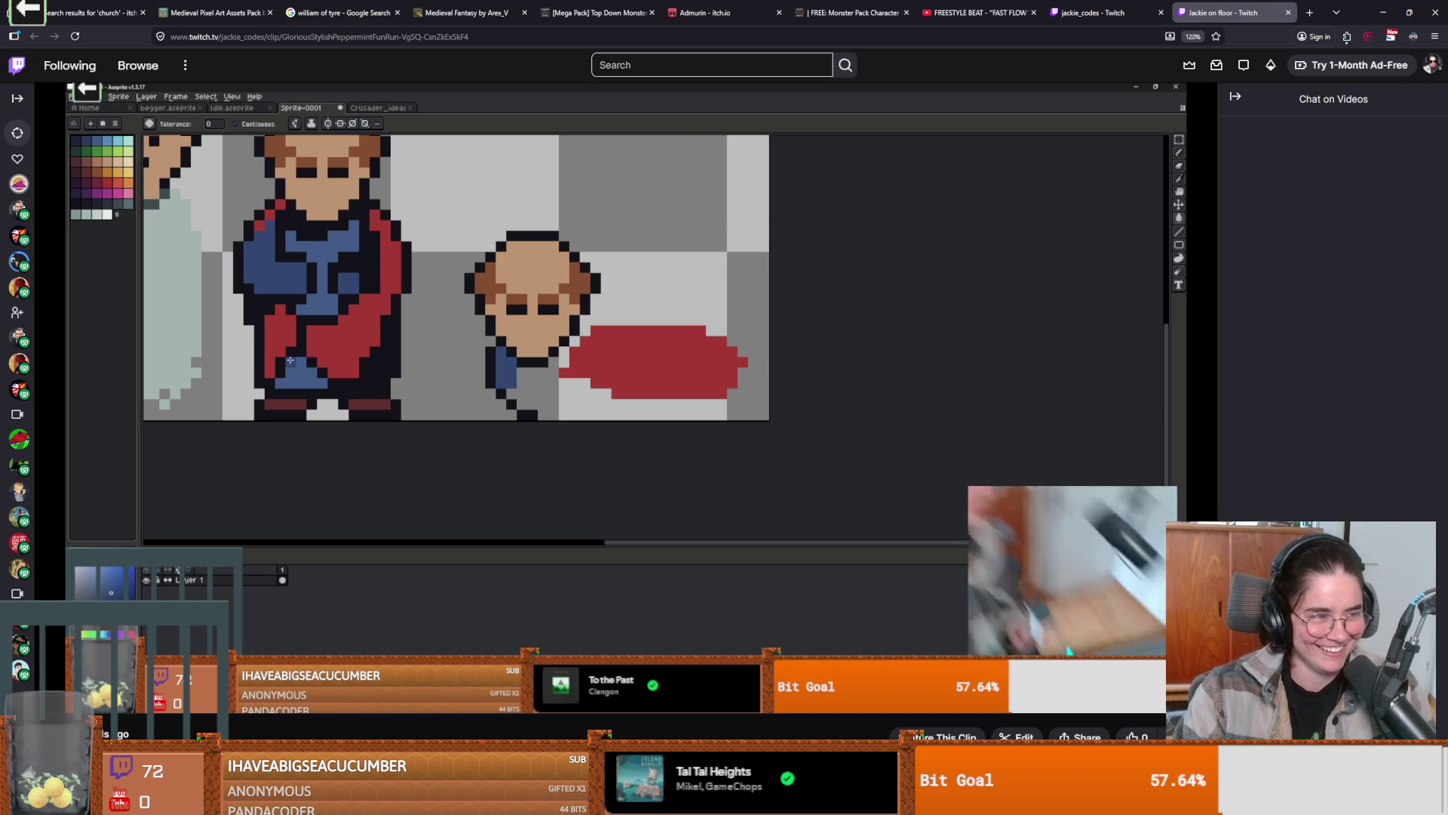
- Pause the Twitch clip of the earlier stream with the player's pause button
mouse_move(1154, 601)
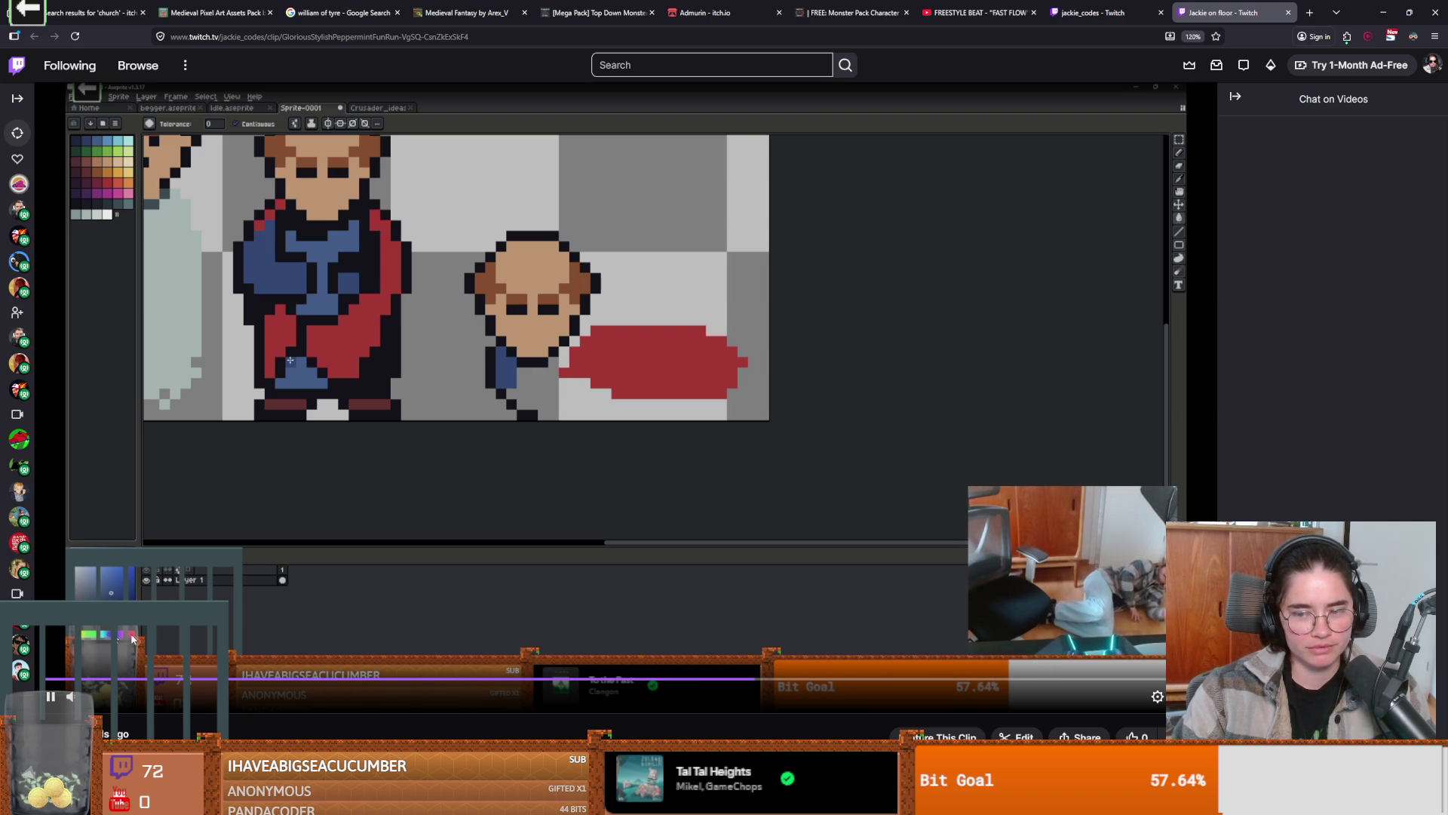
click(51, 696)
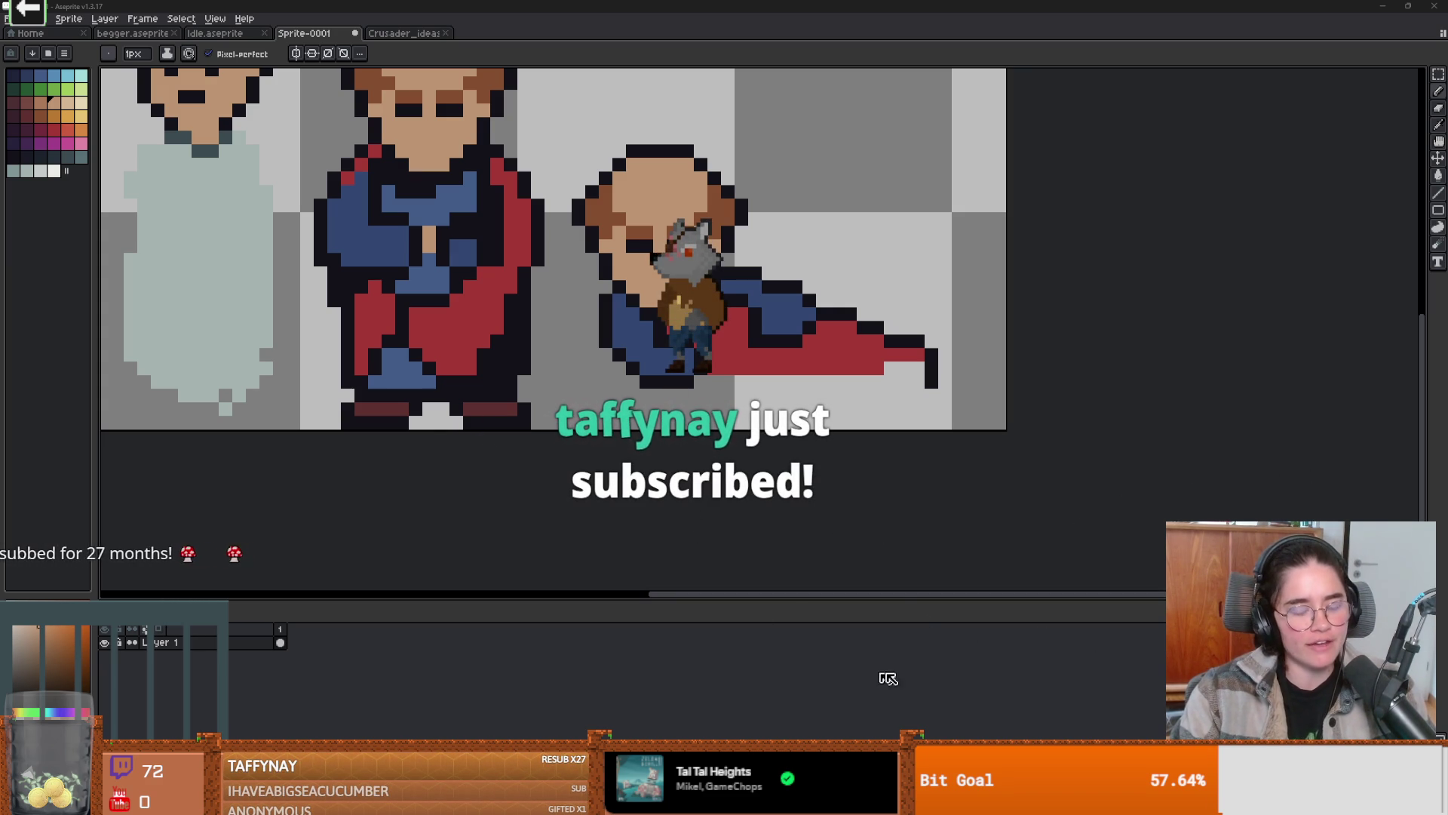
- Drag the timeline splitter upward so the frame controls show beneath the canvas
mouse_move(900, 601)
mouse_down()
mouse_move(918, 503)
mouse_move(919, 574)
mouse_up()
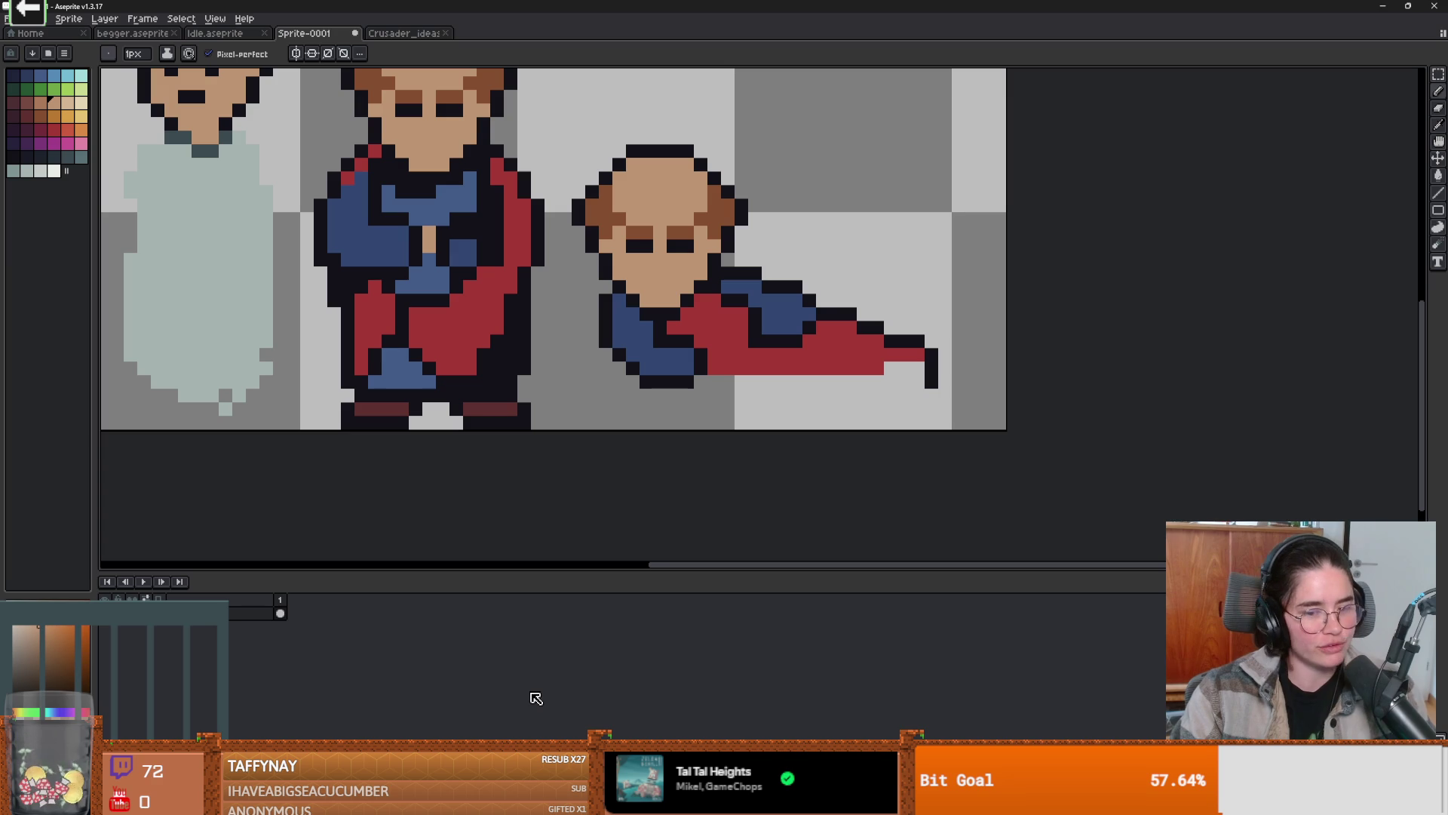
mouse_move(740, 800)
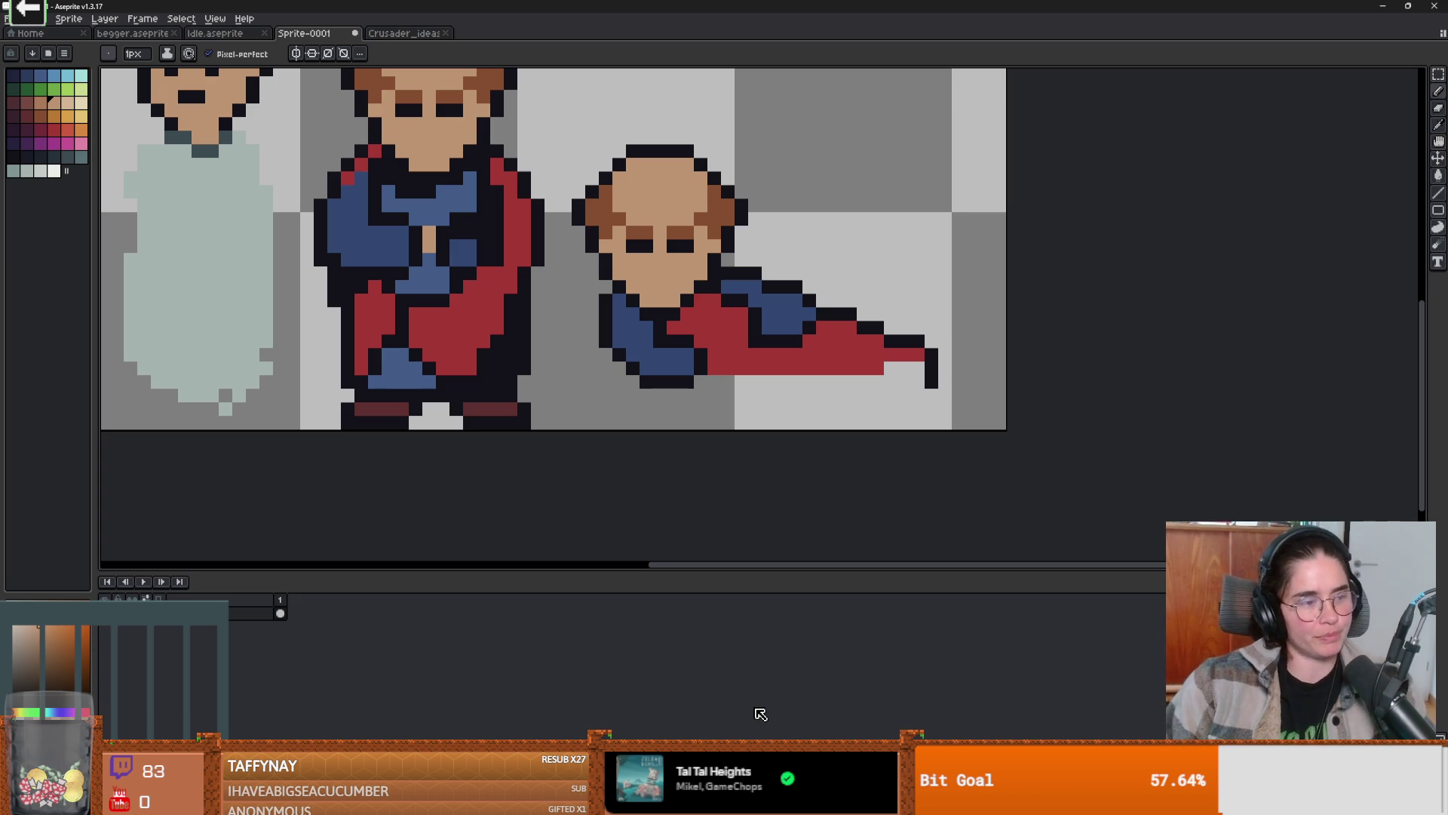
scroll(932, 382, up, 1)
- Draw a black line under the cape and place a tan hand pixel there
drag(694, 352, 813, 389)
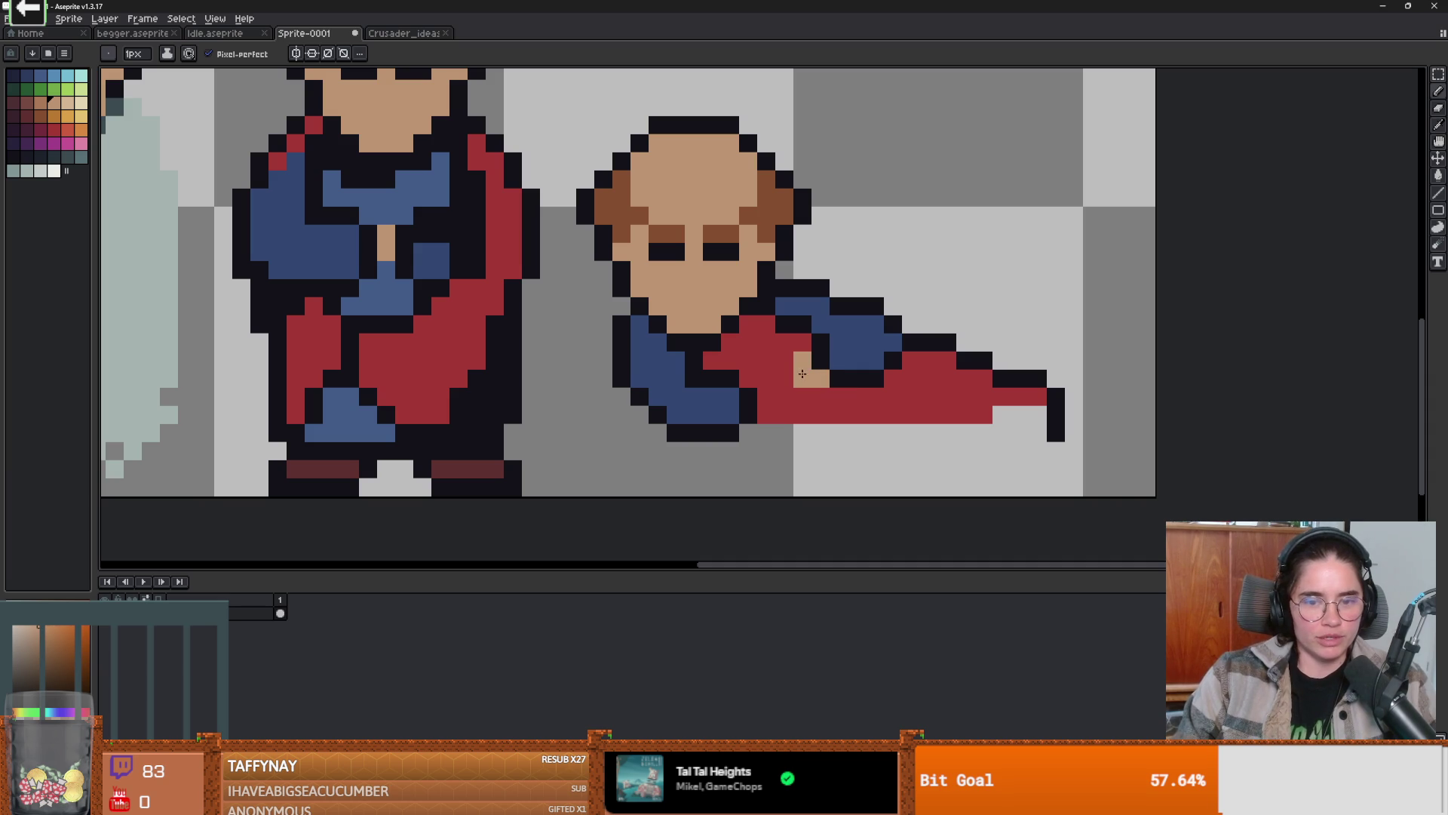
alt+click(856, 377)
drag(784, 396, 820, 396)
click(784, 360)
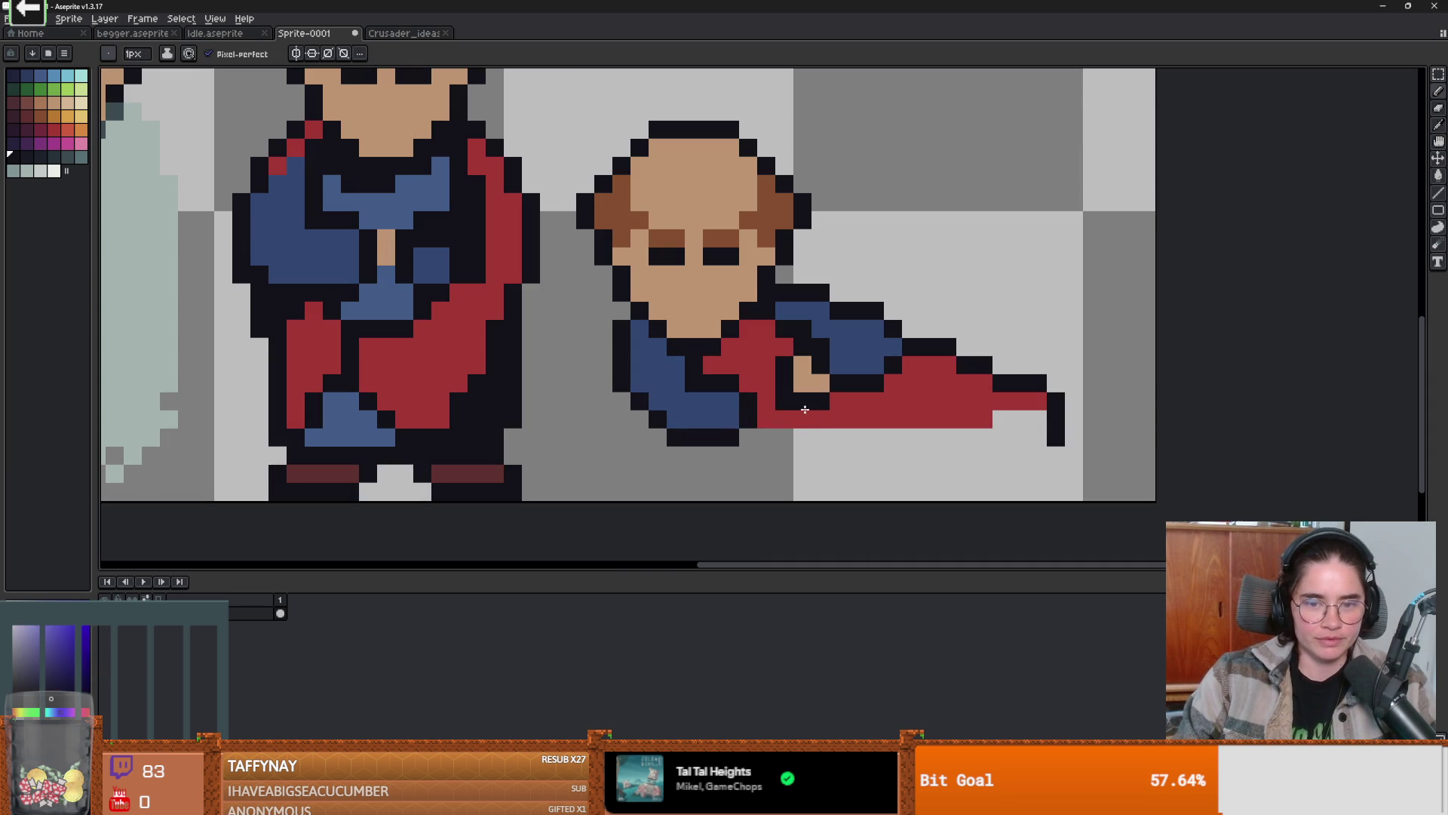
alt+click(795, 401)
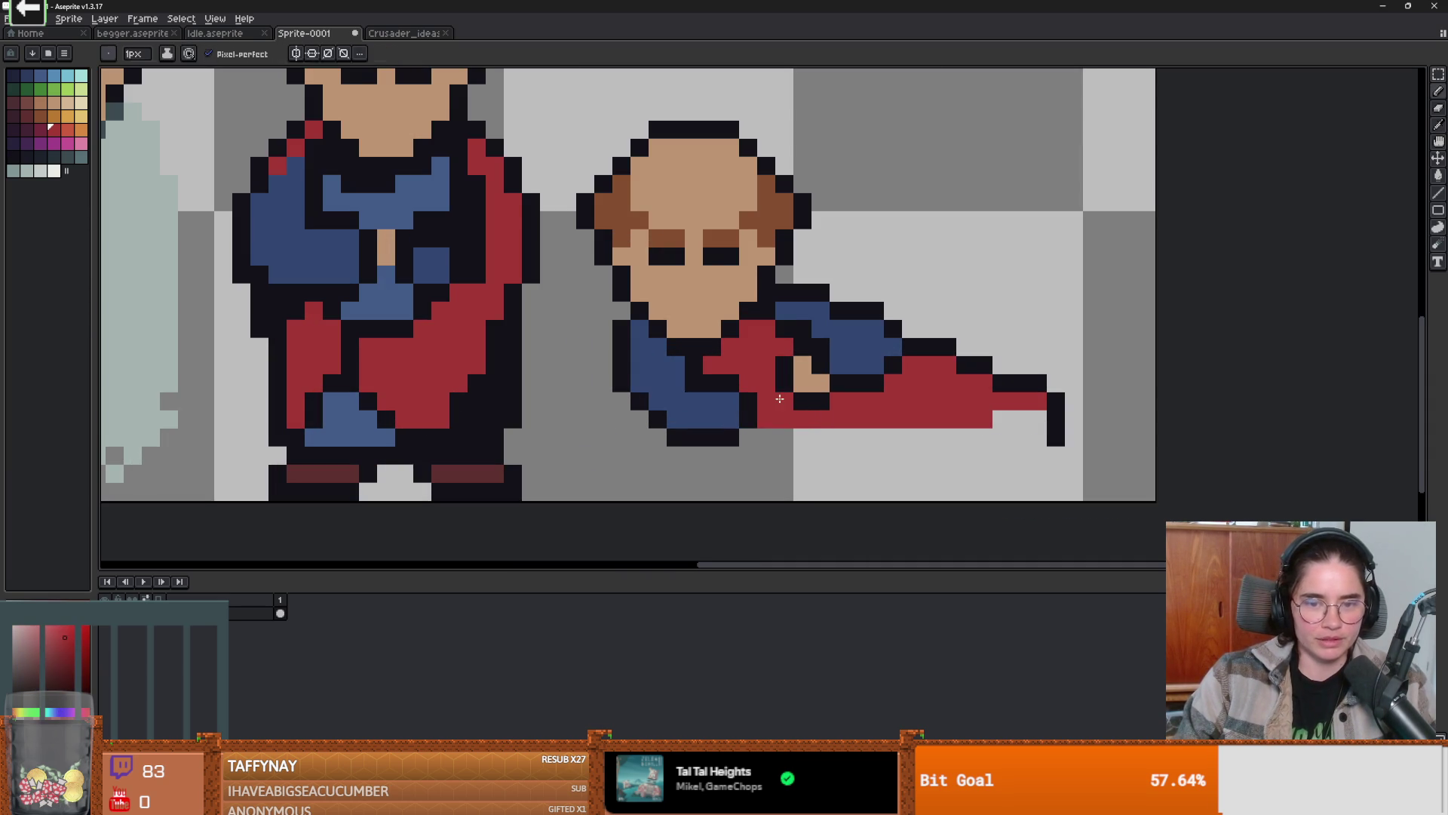
alt+click(798, 382)
click(762, 401)
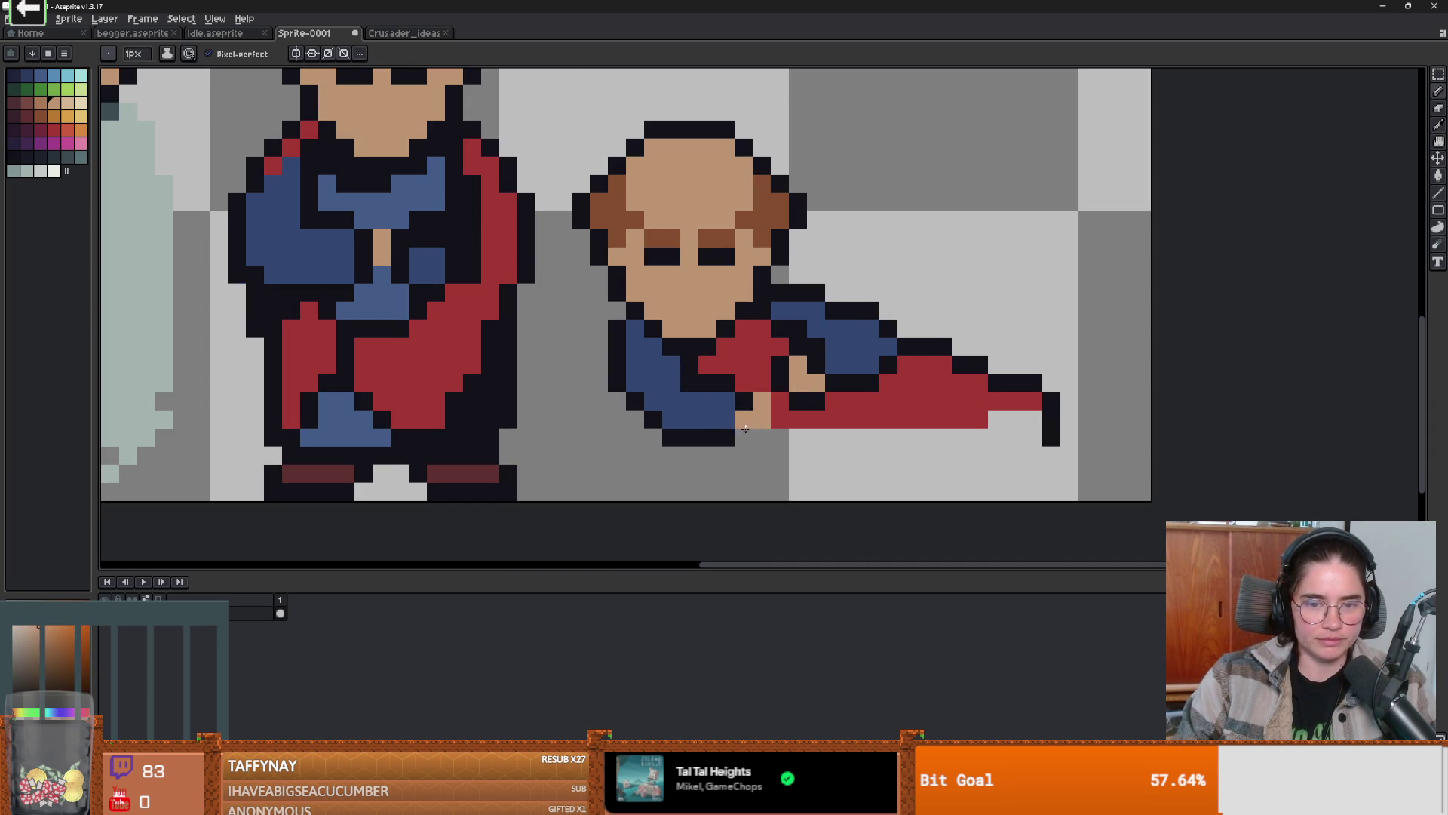
- Outline the hand in dark, undo those edits, and add a red pixel into the sleeve
alt+click(744, 402)
drag(780, 399, 769, 430)
click(761, 438)
scroll(761, 434, down, 3)
scroll(785, 426, up, 2)
key(ctrl+z)
key(ctrl+z)
alt+click(830, 413)
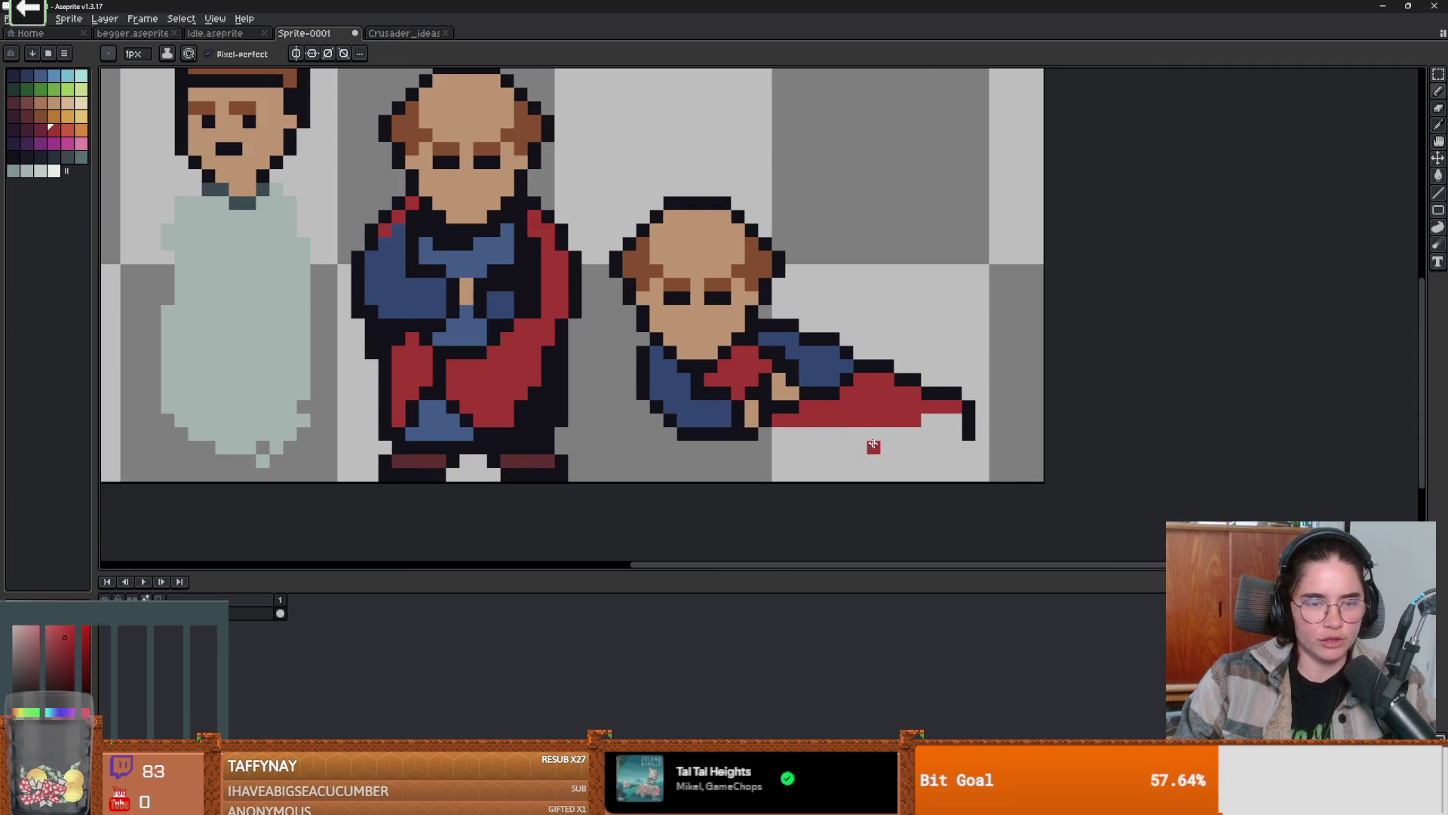
scroll(792, 434, up, 1)
click(789, 429)
key(ctrl+z)
click(702, 403)
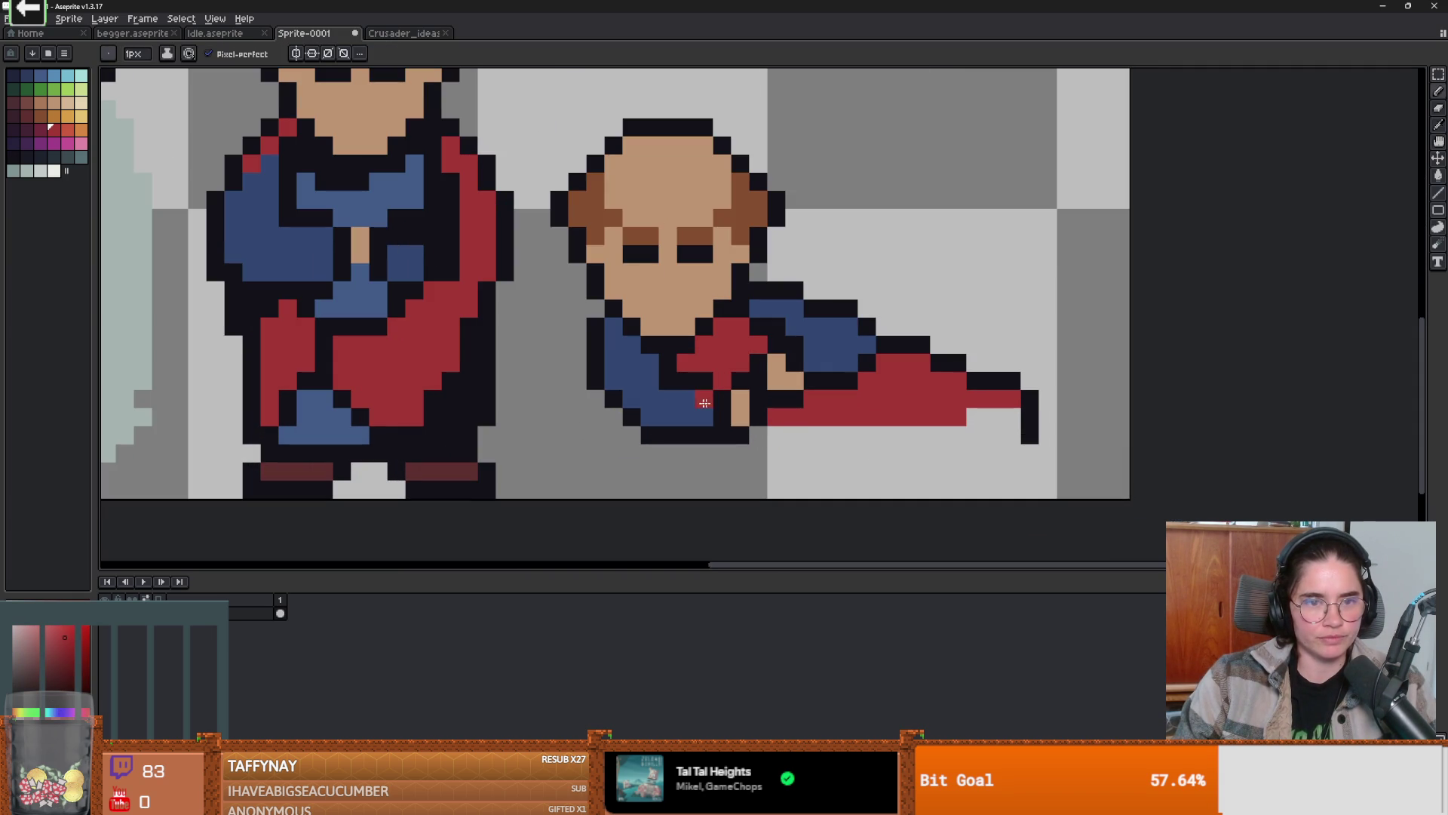
- Bucket-fill the red sleeve and red cape with the robe blue
alt+click(369, 208)
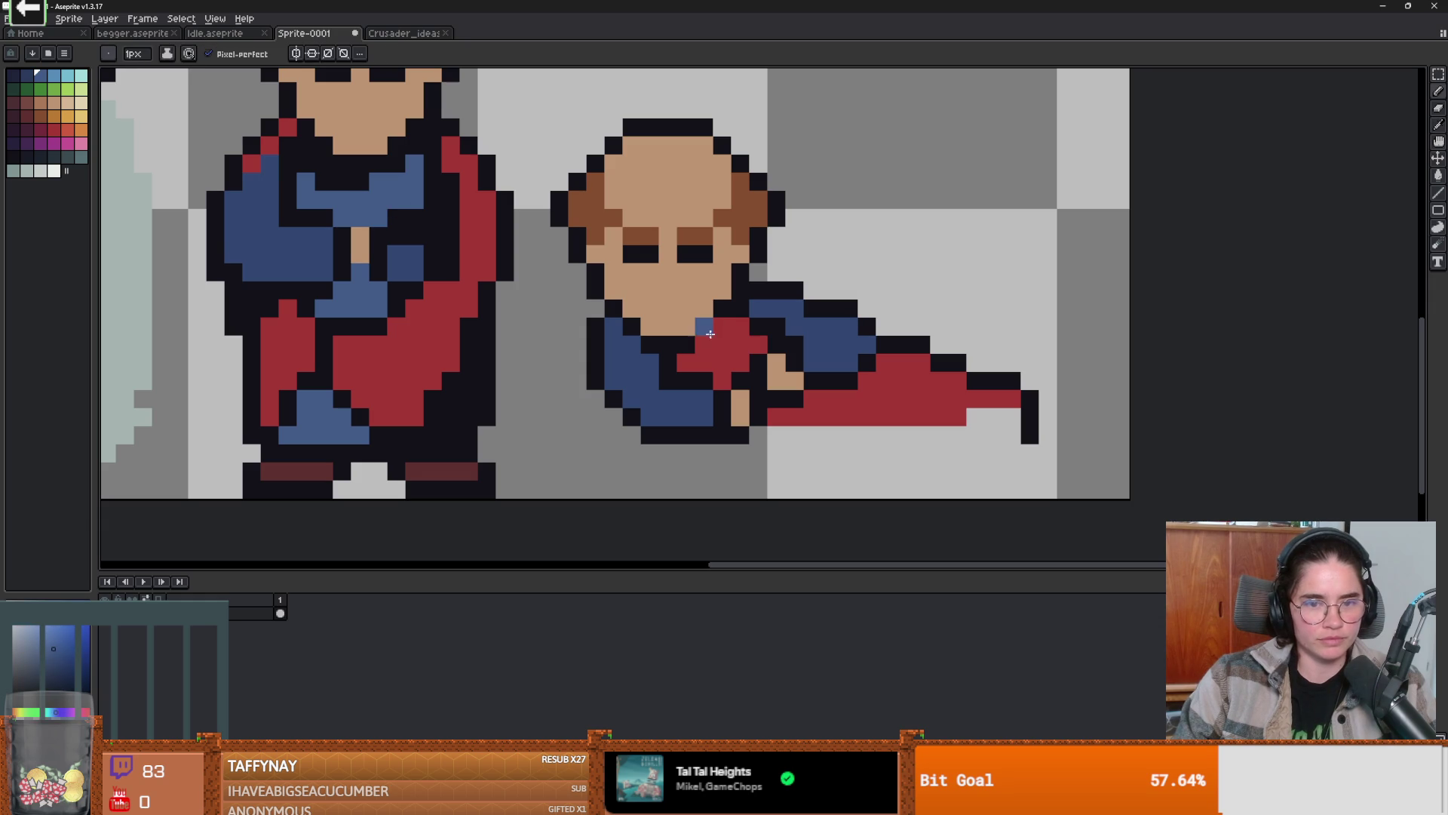
click(737, 349)
key(g)
click(737, 349)
click(921, 397)
scroll(905, 403, down, 3)
scroll(884, 412, up, 3)
key(alt)
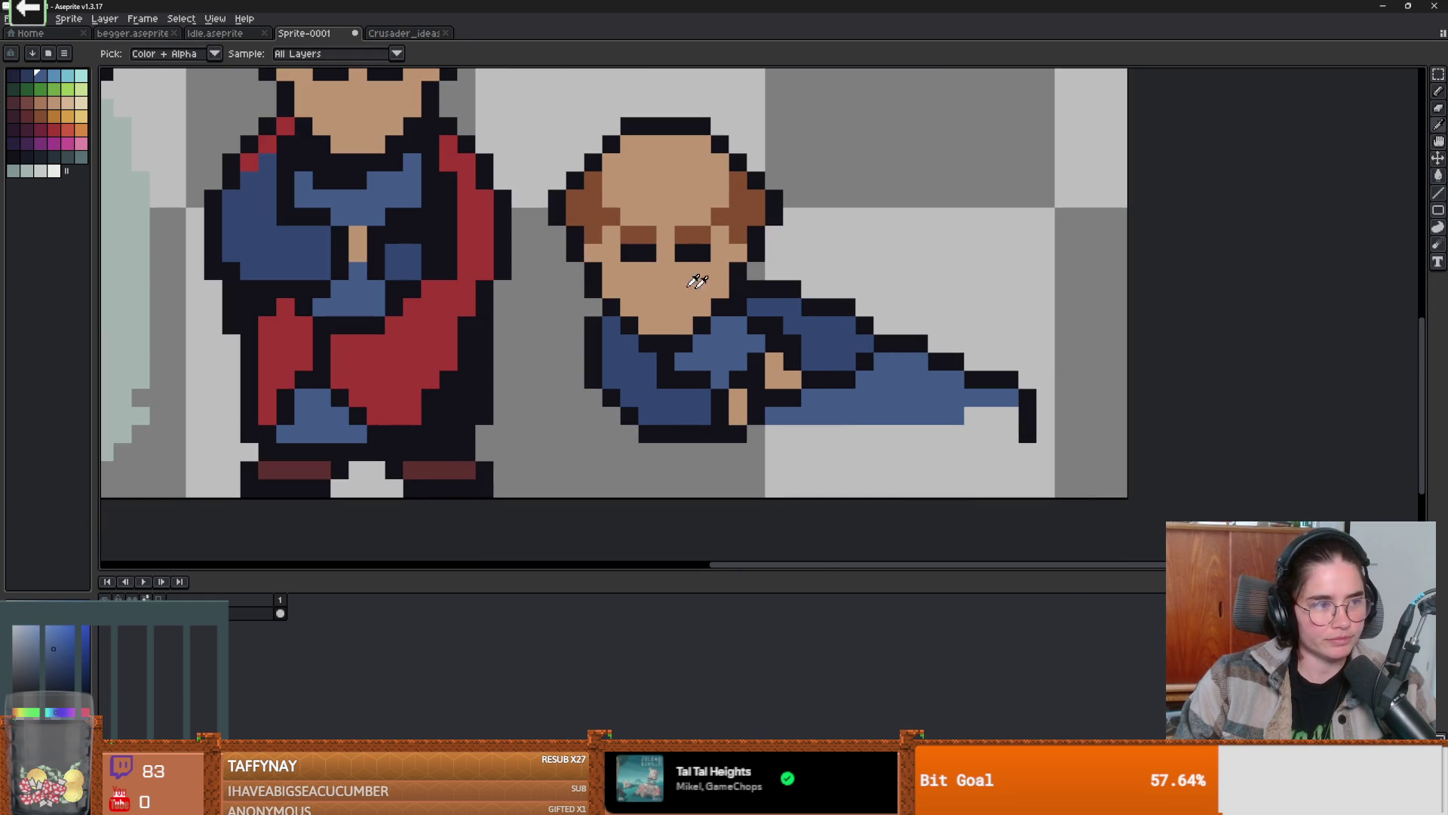
alt+click(443, 268)
- Pencil a red stroke along the top of the fallen cleric's arm
key(b)
mouse_move(756, 289)
mouse_down()
mouse_move(833, 290)
mouse_move(913, 339)
mouse_move(890, 430)
mouse_move(1044, 453)
mouse_move(811, 293)
mouse_up()
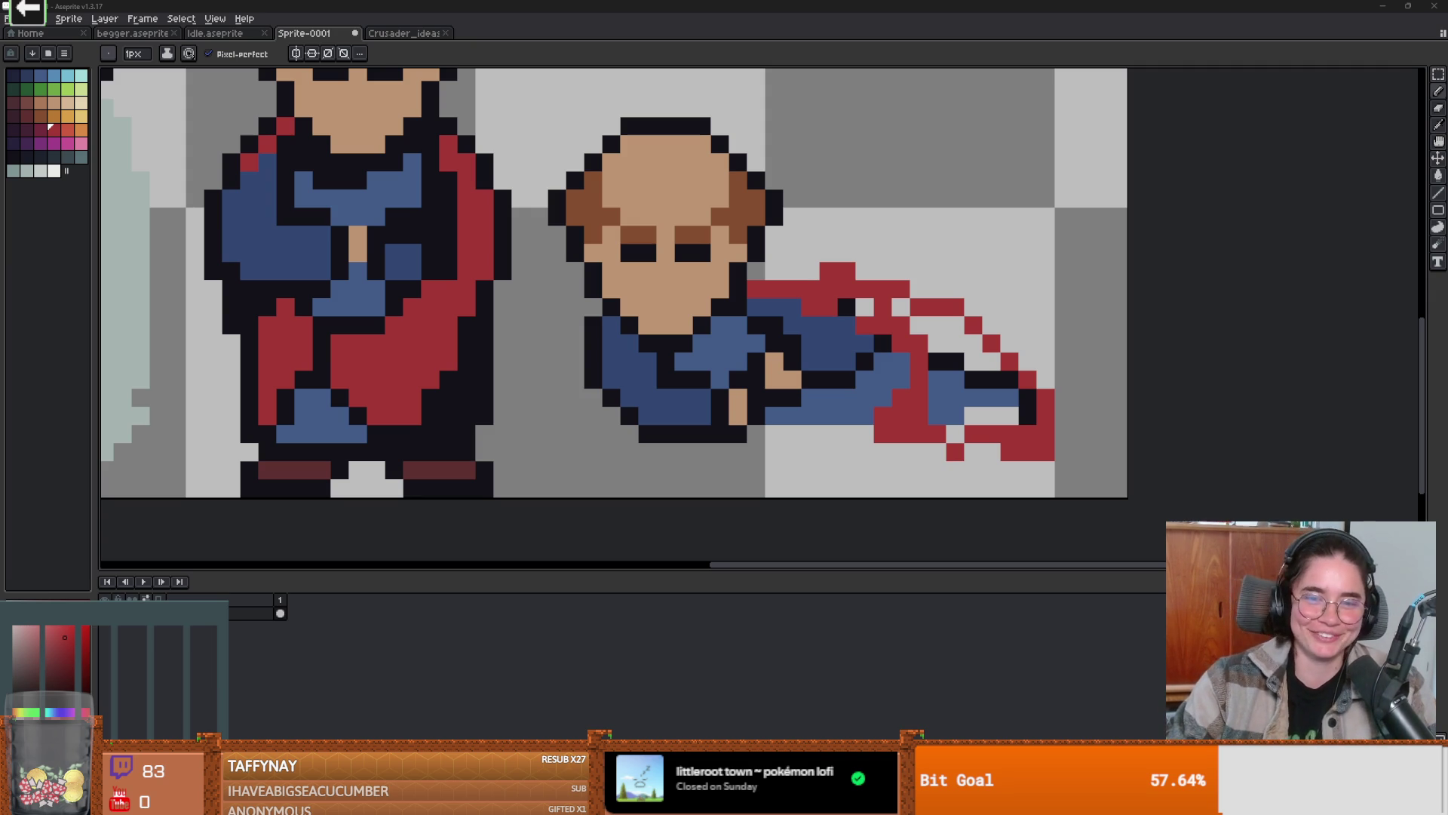
- Paint the old cape area blue, then bucket-fill the cape and its gaps solid red
scroll(840, 356, right, 2)
key(i)
alt+click(837, 350)
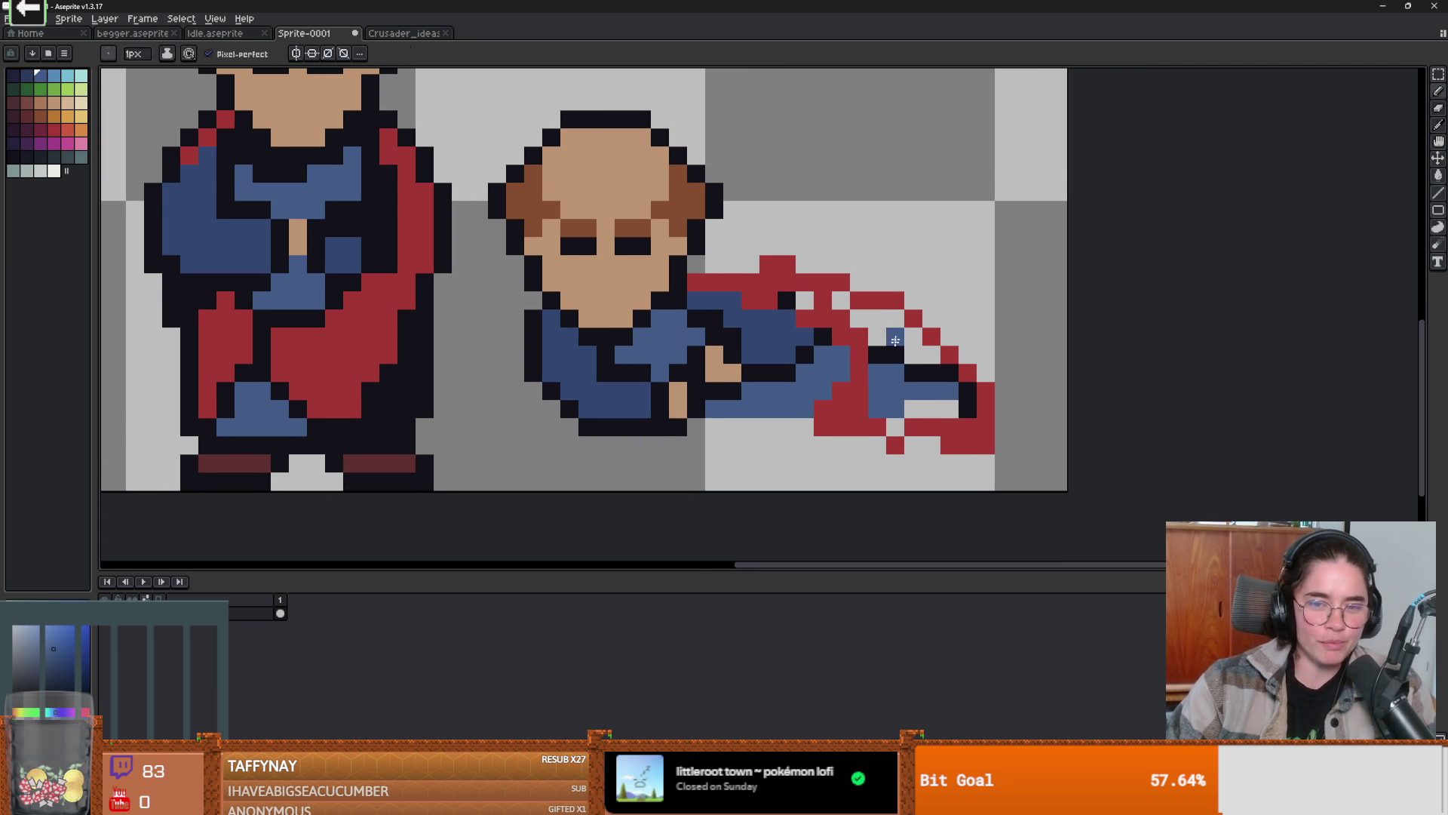
drag(860, 317, 931, 354)
alt+click(861, 341)
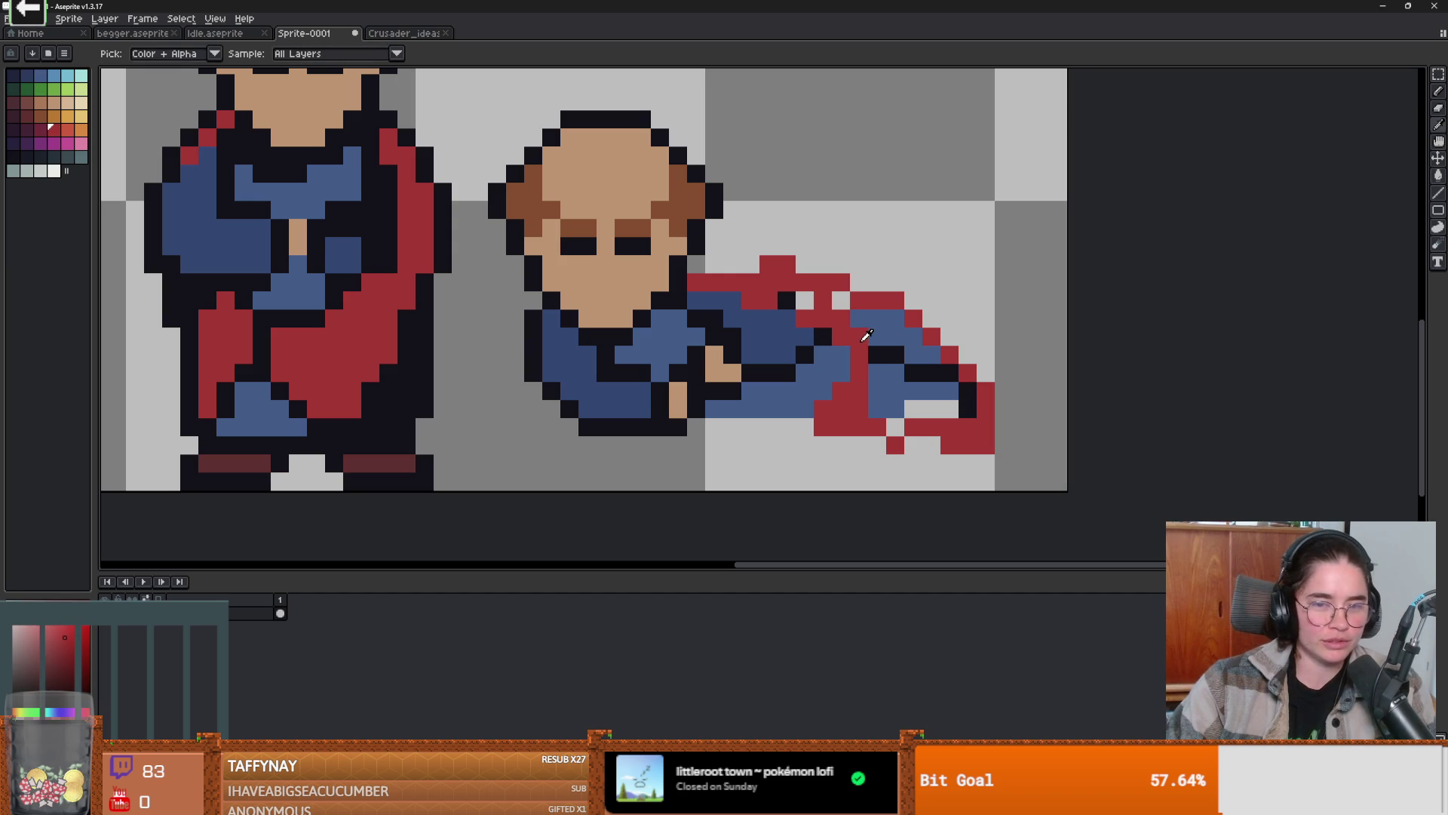
key(g)
click(875, 332)
click(810, 303)
click(840, 301)
click(784, 300)
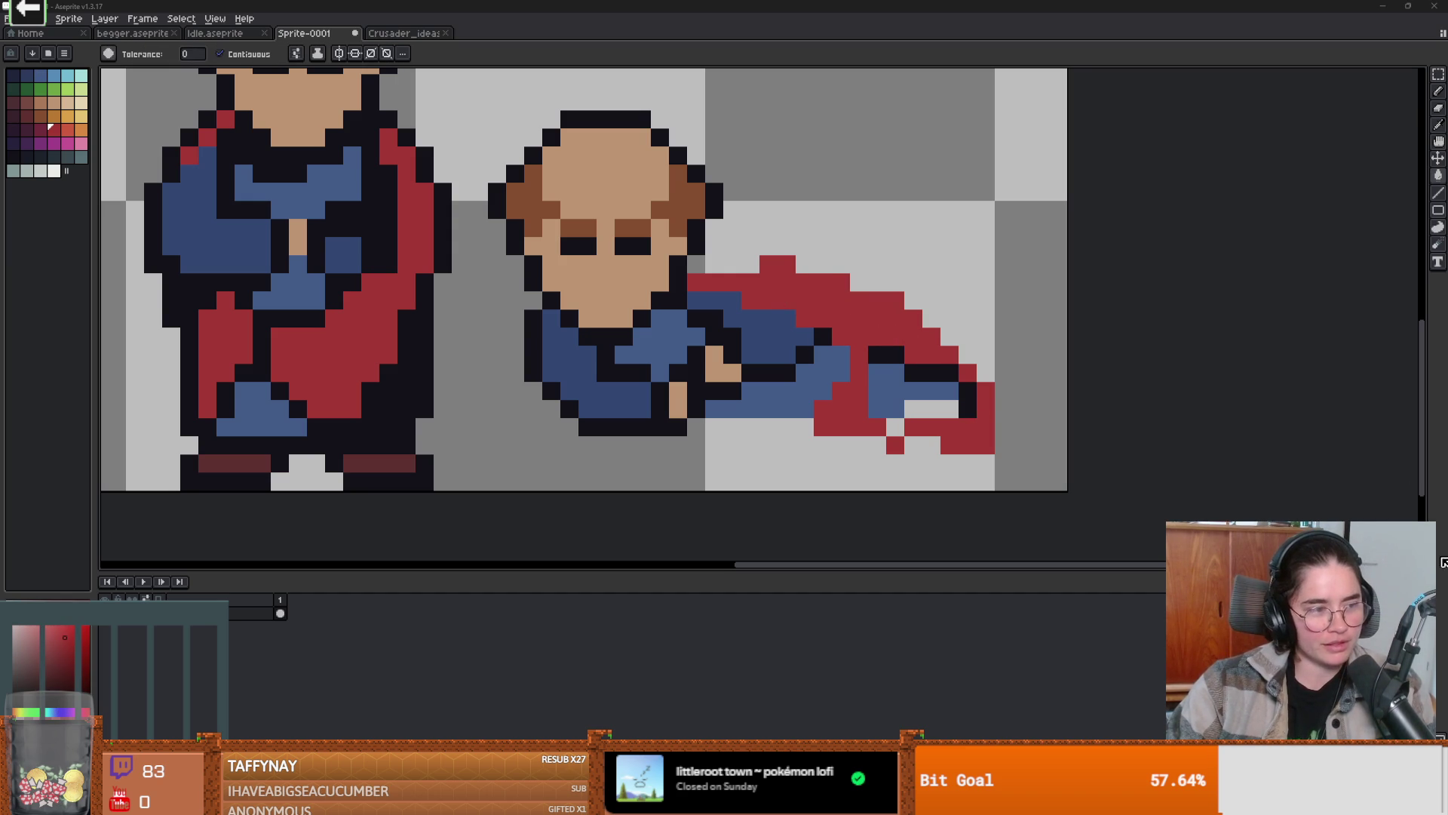
click(760, 232)
key(ctrl+z)
click(751, 261)
key(ctrl+z)
- Trace dark outline pixels along the cape edge and a line under the lying figure
key(b)
mouse_move(804, 264)
mouse_down()
mouse_move(682, 262)
mouse_move(829, 264)
mouse_move(894, 282)
mouse_move(992, 389)
mouse_up()
alt+click(687, 261)
click(691, 260)
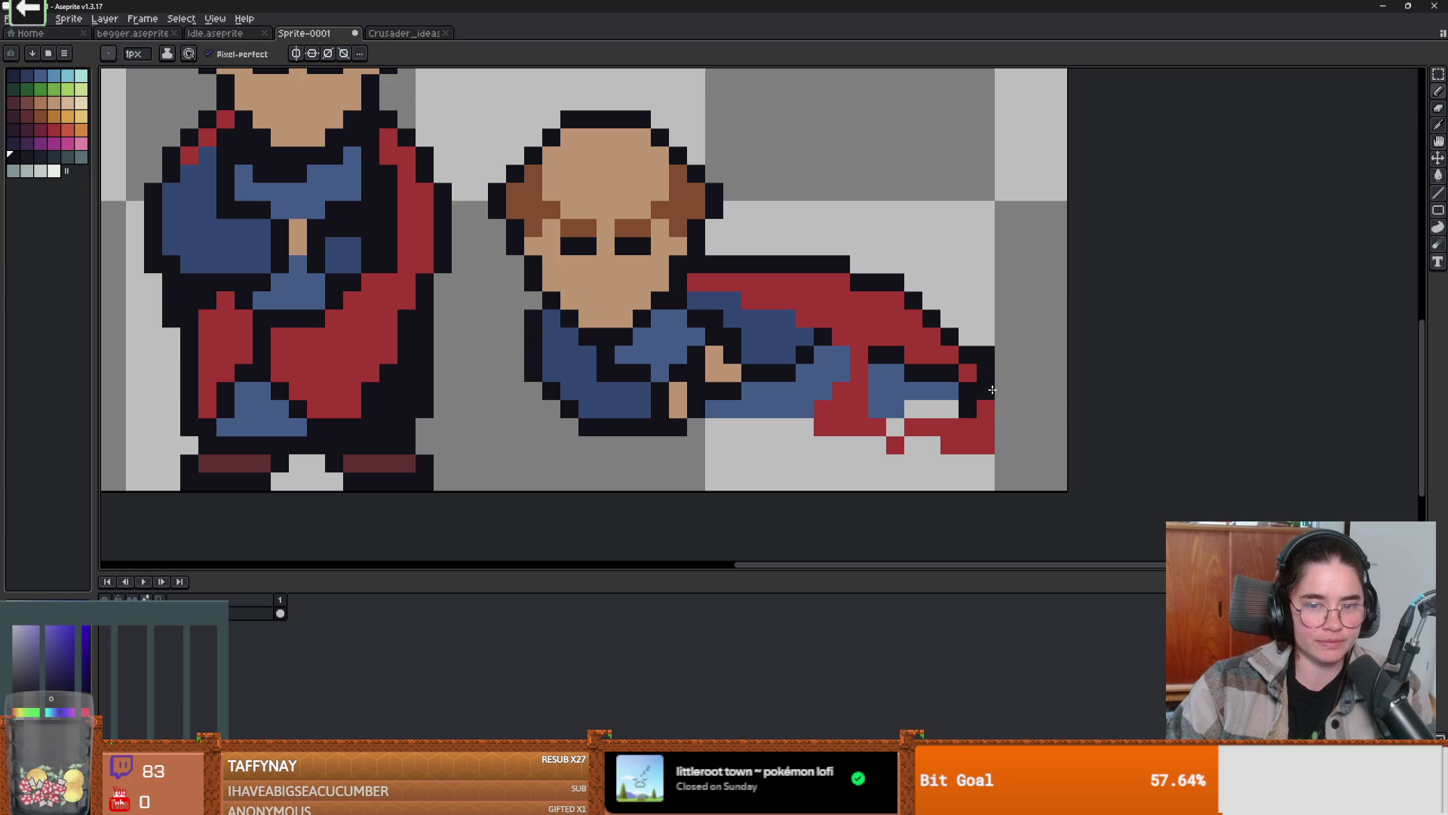
scroll(848, 374, up, 3)
drag(857, 326, 823, 318)
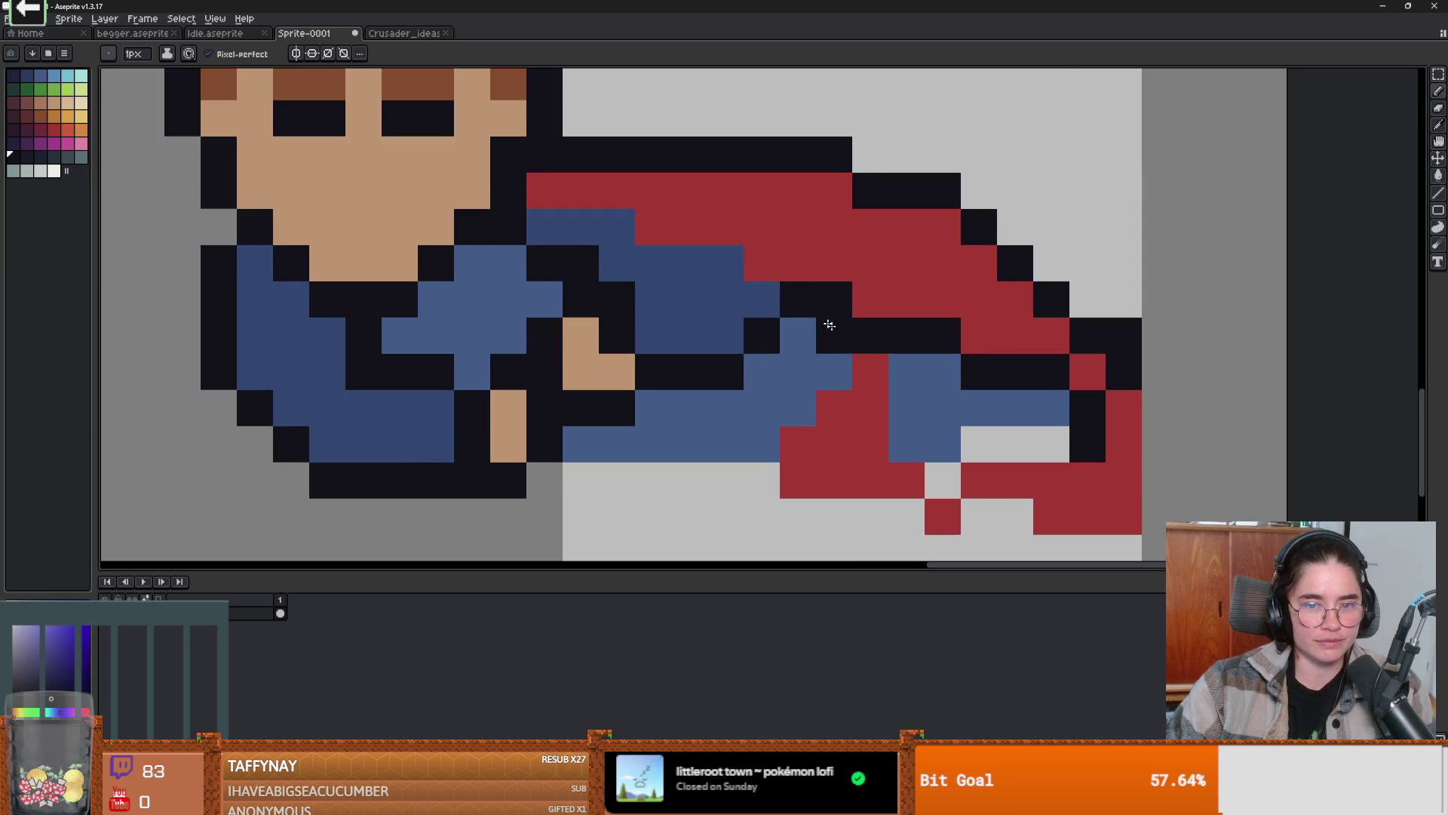
scroll(822, 318, down, 2)
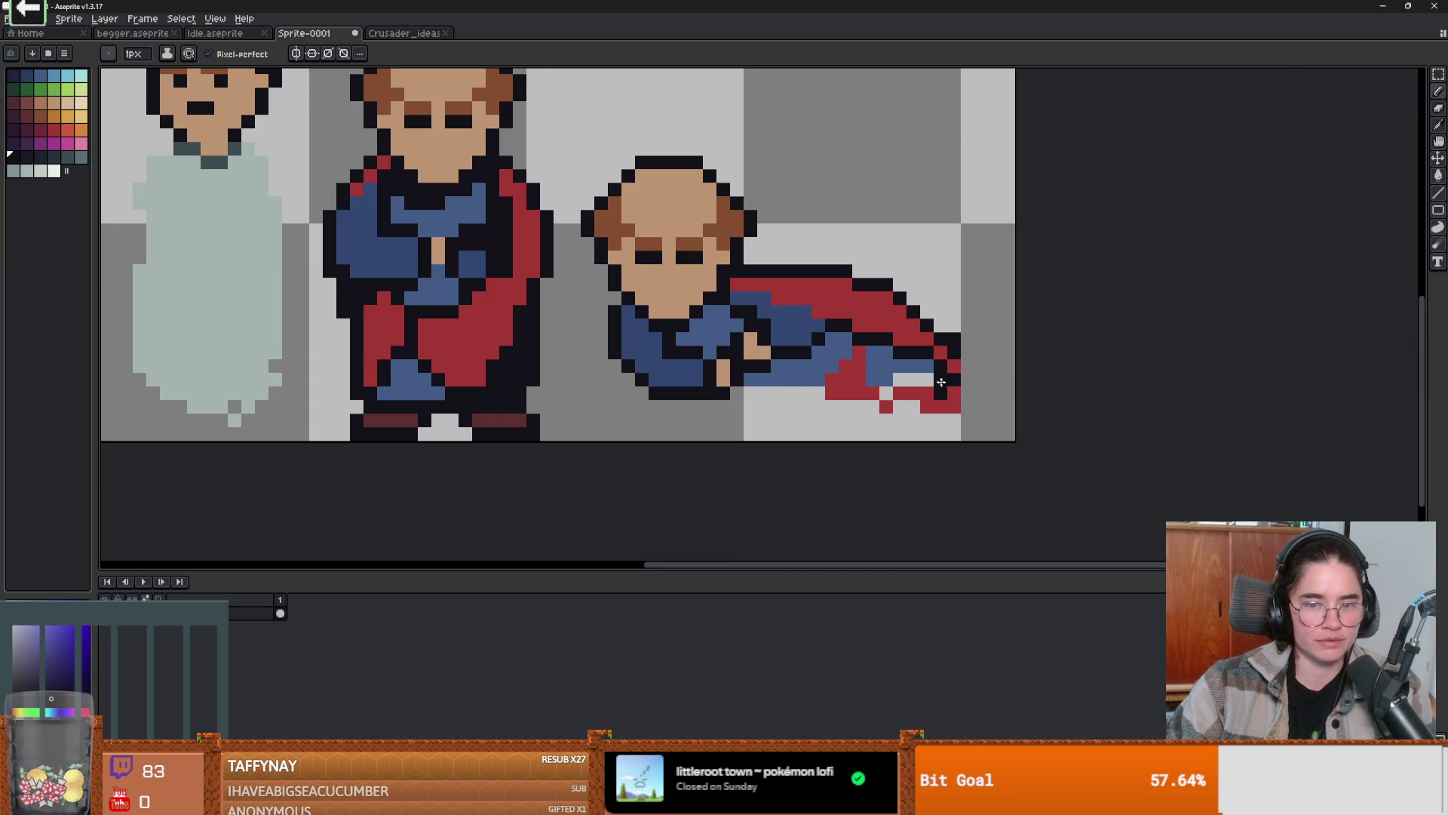
mouse_move(679, 420)
mouse_down()
mouse_move(893, 420)
mouse_move(935, 406)
mouse_up()
- Extend the dark underline, fill the cape's bottom strip red, and turn its end blue
key(g)
click(781, 399)
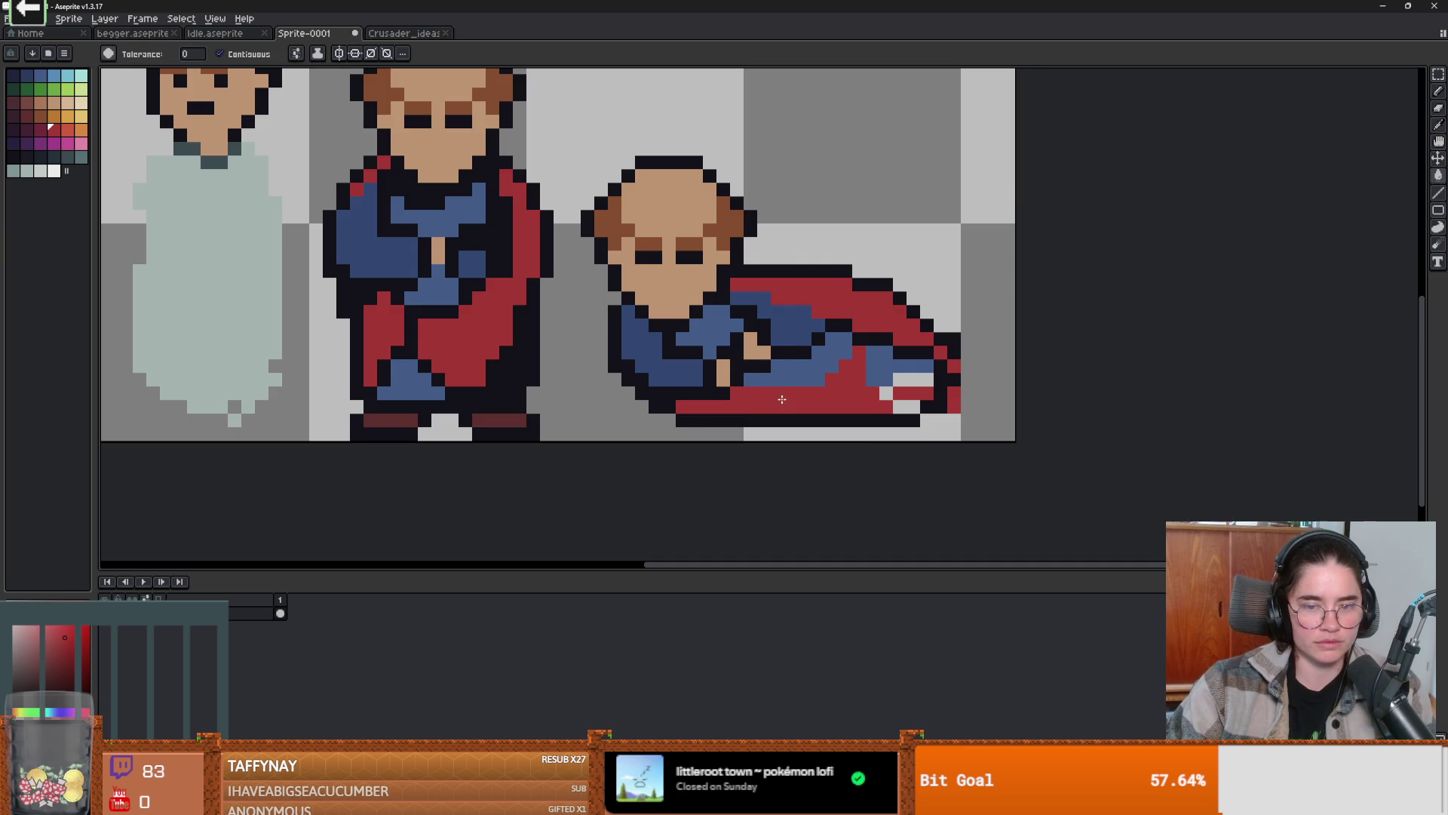
click(909, 379)
alt+click(871, 362)
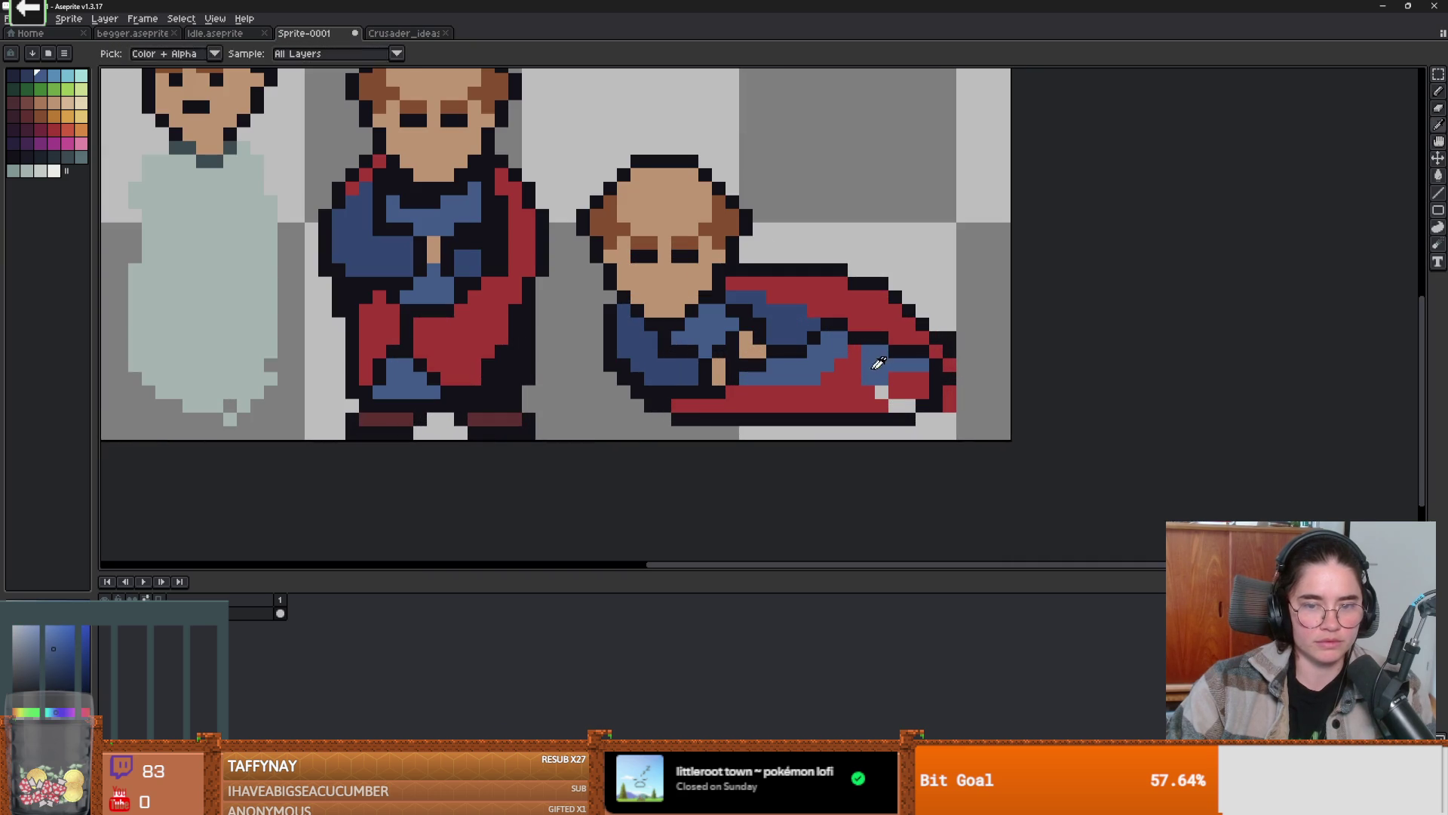
click(873, 354)
key(b)
scroll(927, 372, down, 2)
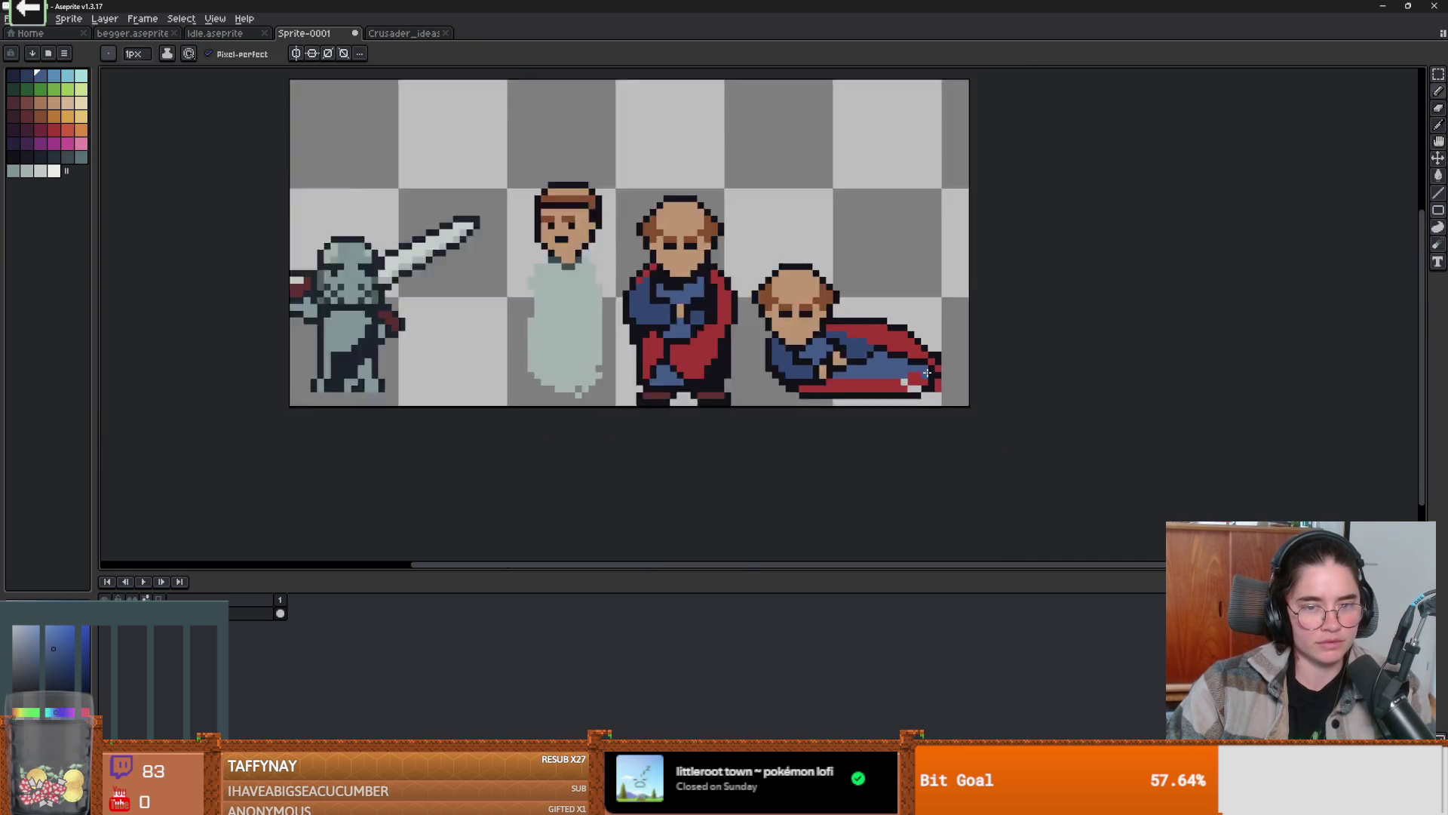
- Paint a 2x2 tan block at the cape's end and bucket-fill it dark maroon as a foot
scroll(927, 372, up, 2)
alt+click(622, 214)
click(901, 395)
click(919, 394)
click(900, 378)
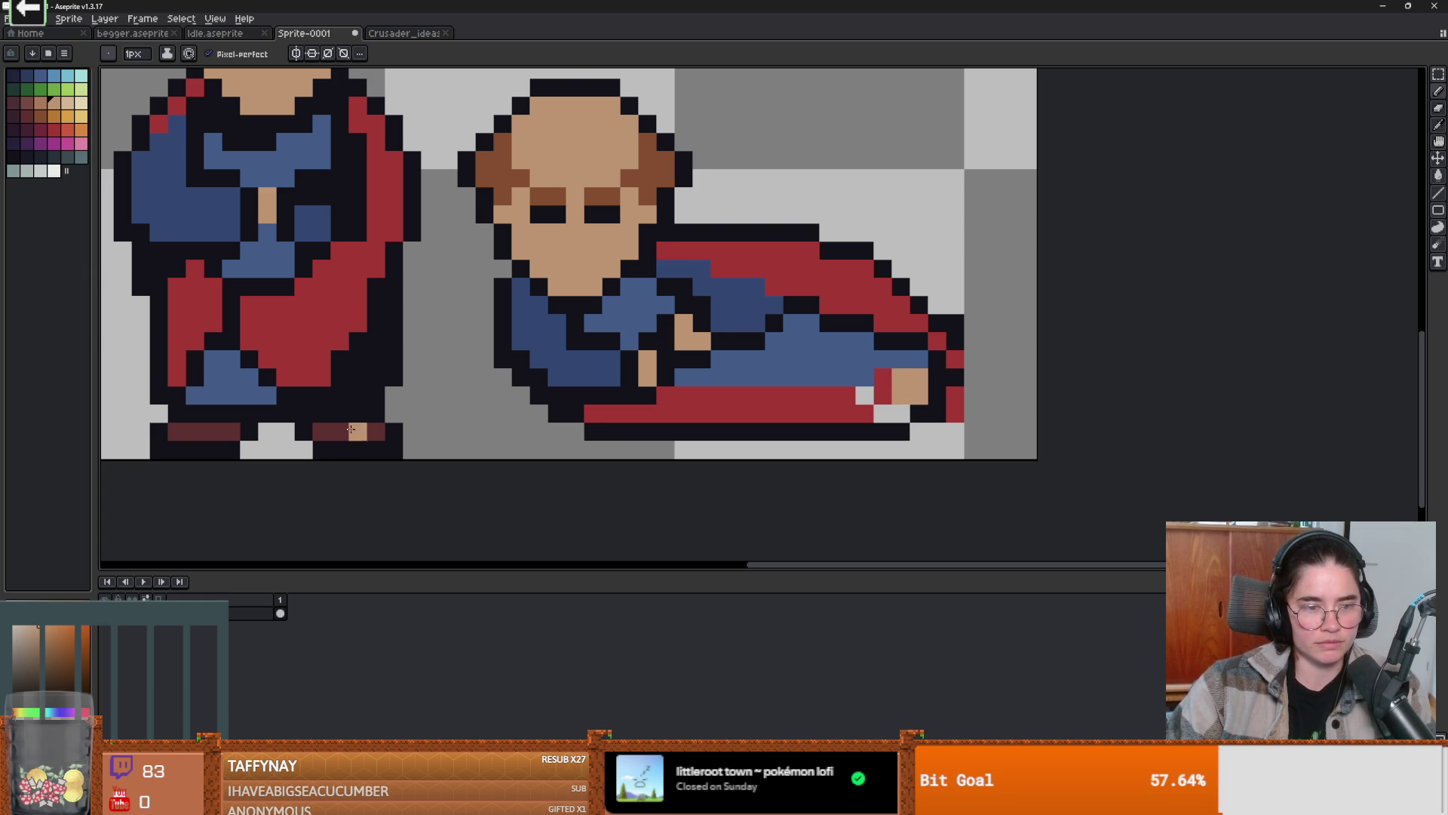
alt+click(352, 429)
key(g)
click(902, 385)
- Fill the neighbouring cape-end pixels black and red, undoing a stray red outline fill
scroll(883, 378, down, 2)
scroll(883, 379, up, 2)
click(883, 395)
click(892, 413)
alt+click(858, 411)
click(865, 395)
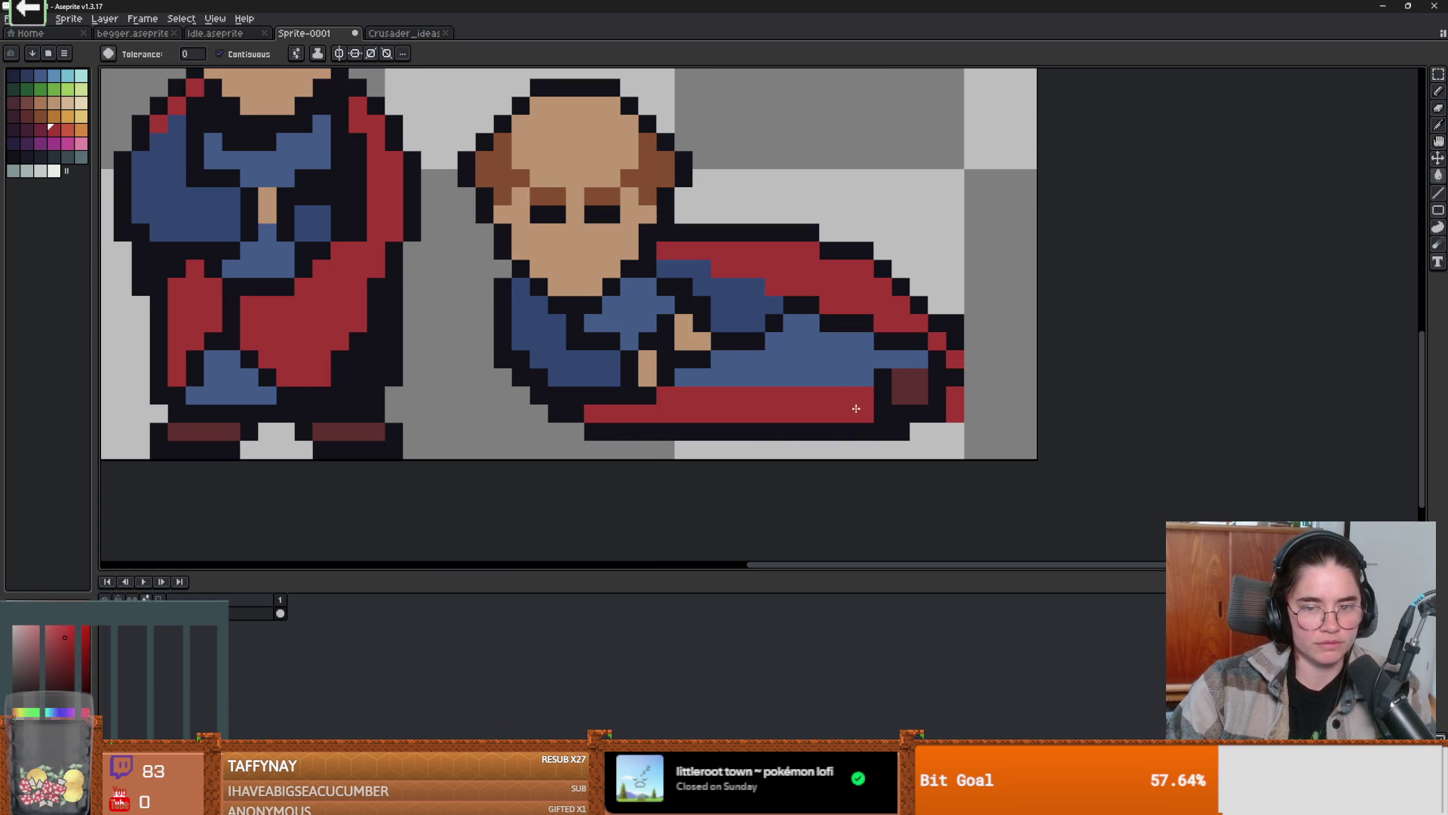
click(888, 404)
key(ctrl+z)
- Return to the Pencil and sample the sprite's dark blue colour
key(b)
scroll(883, 411, down, 3)
scroll(883, 412, up, 2)
scroll(883, 412, down, 2)
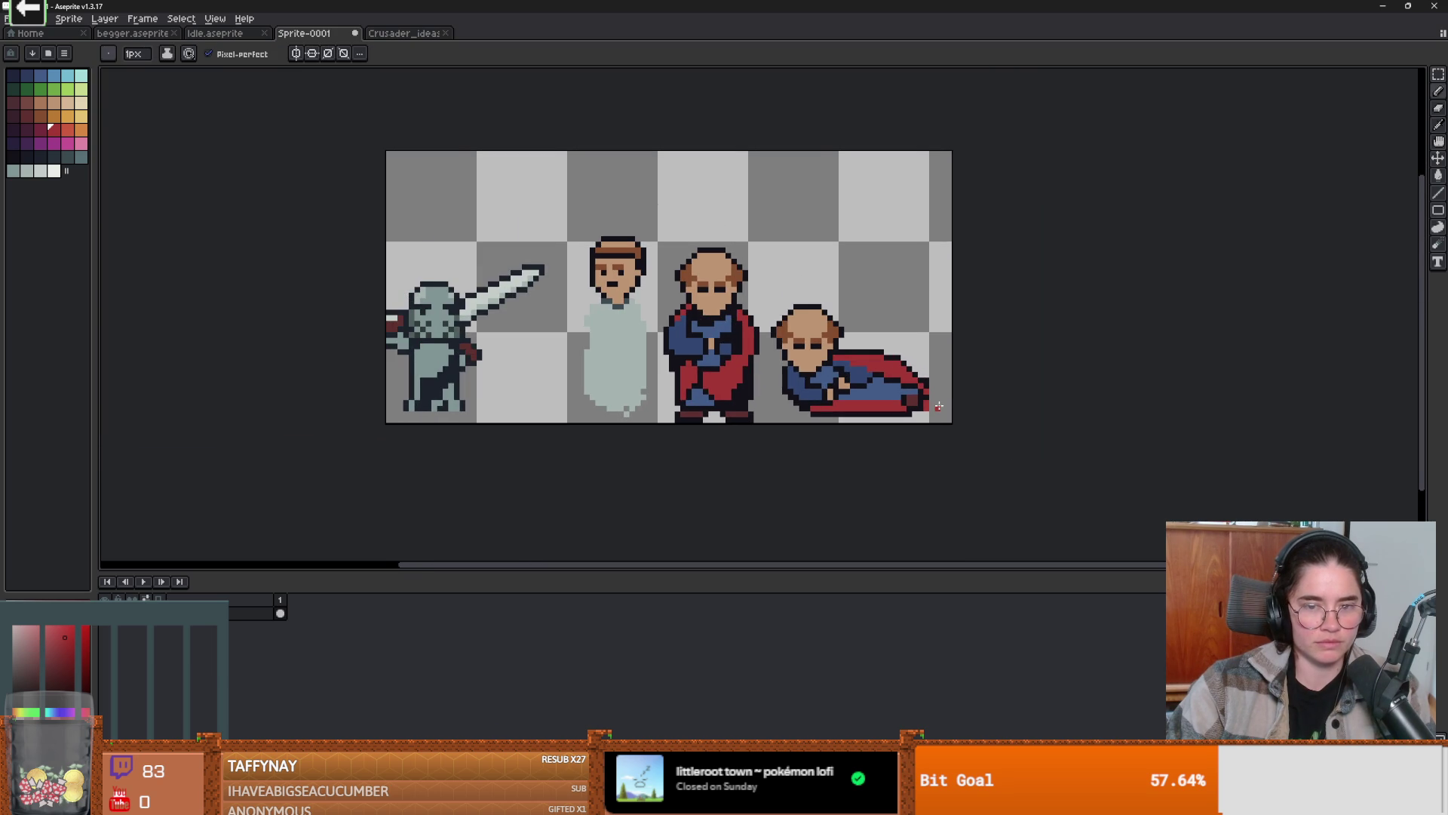
scroll(920, 399, up, 4)
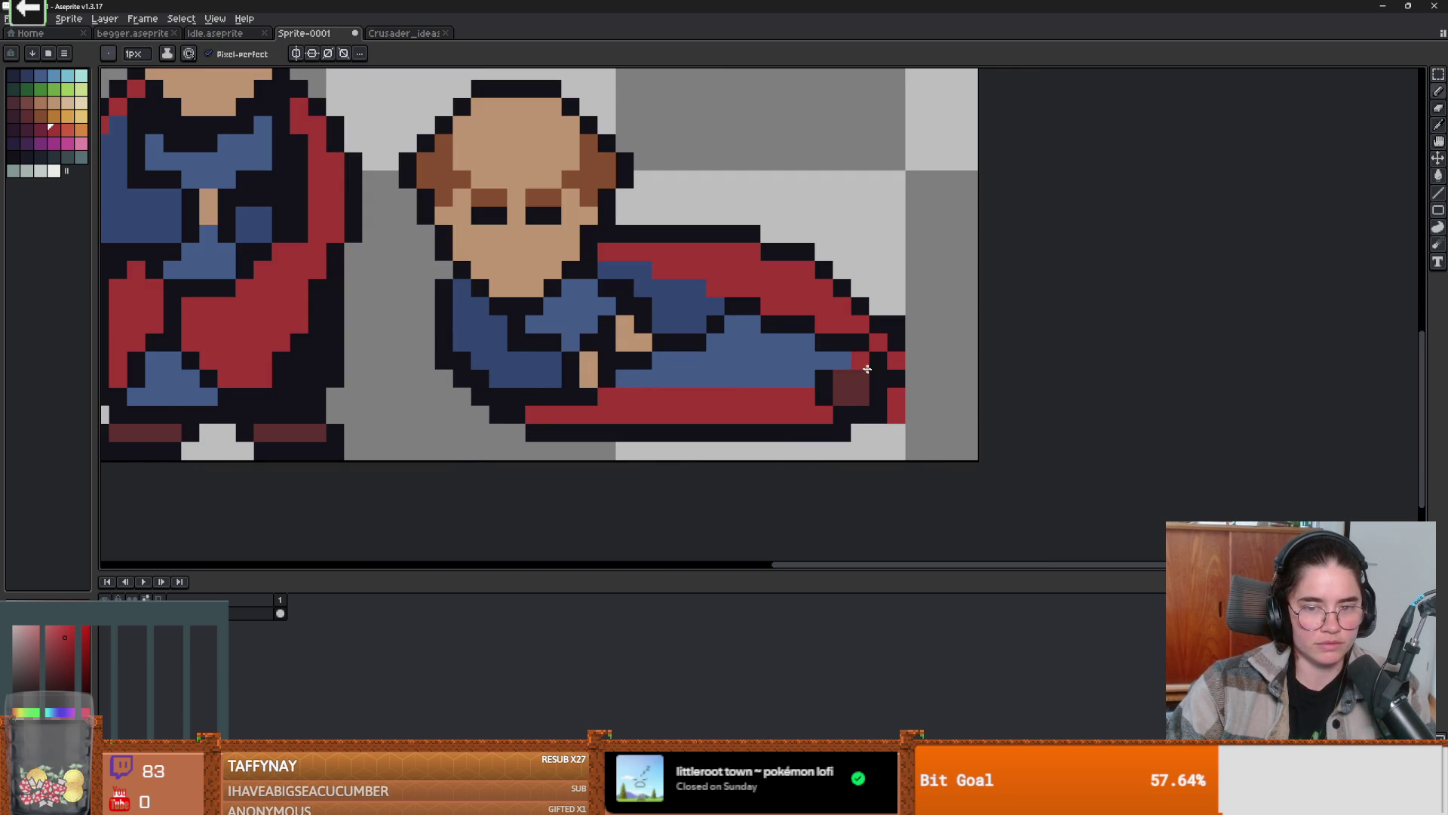
alt+click(860, 360)
scroll(863, 375, down, 1)
alt+click(840, 362)
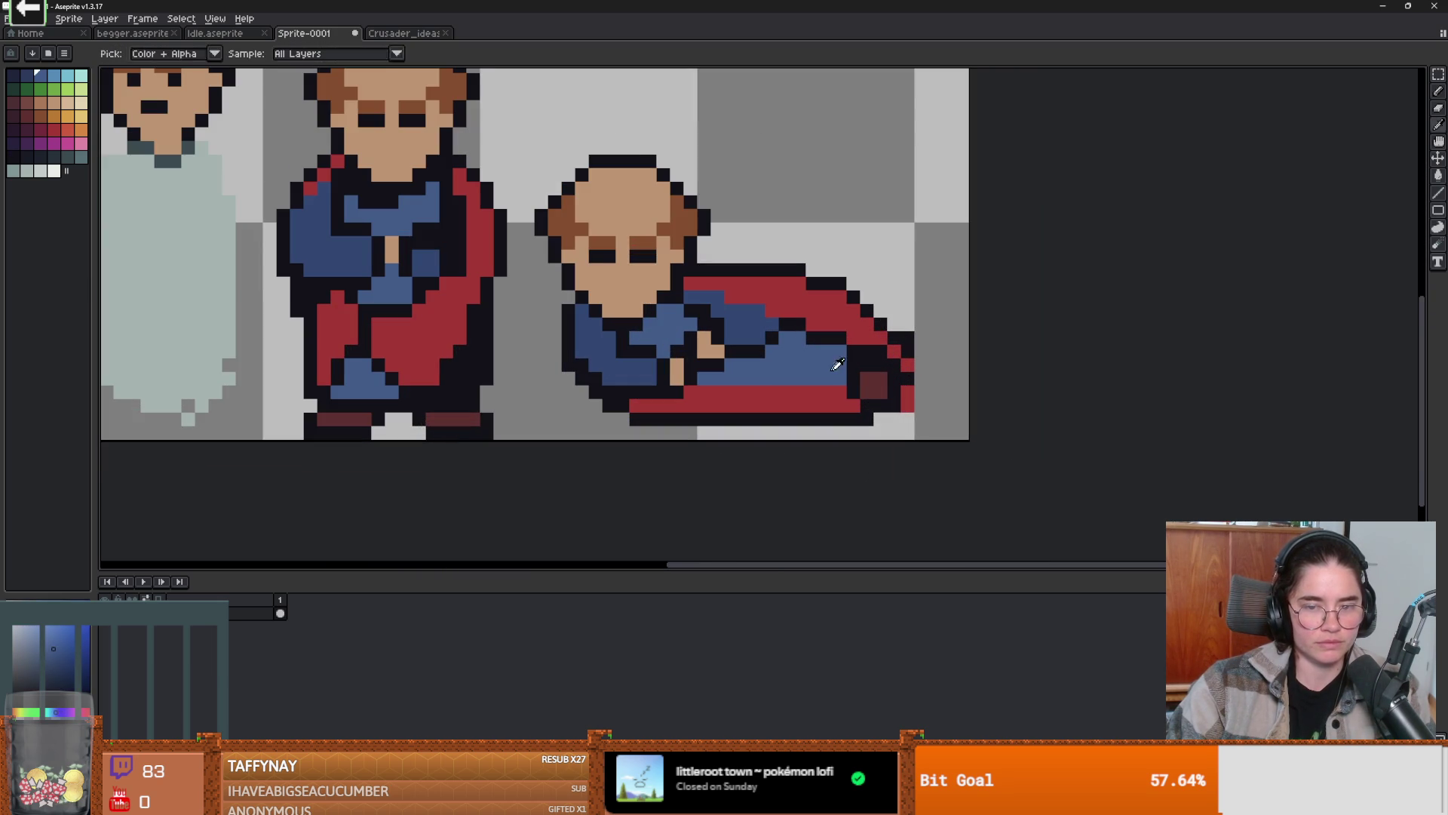
scroll(934, 395, down, 3)
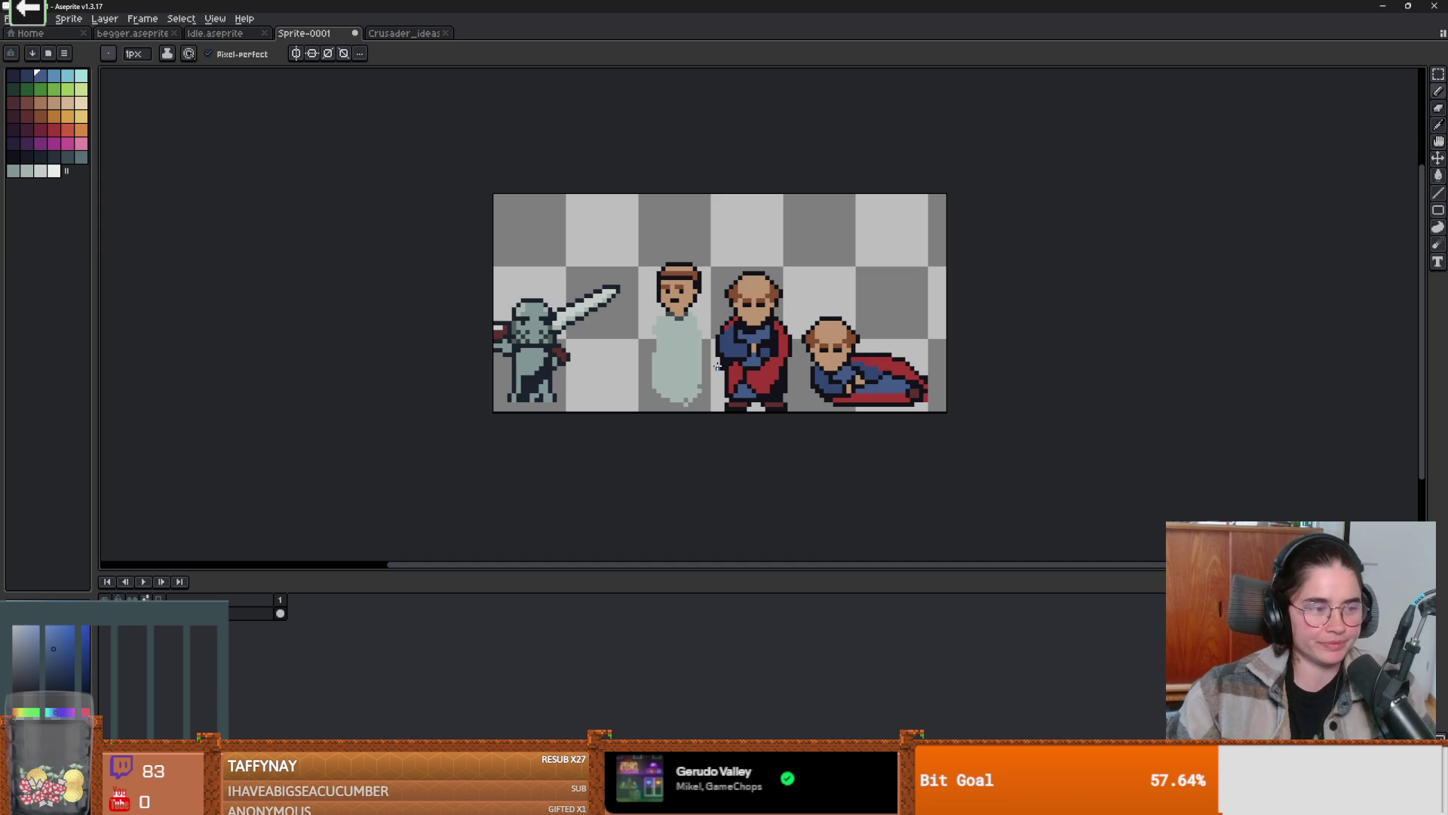
- Pick the dark navy outline colour and paint a dark row along the cape's bottom
scroll(927, 380, up, 5)
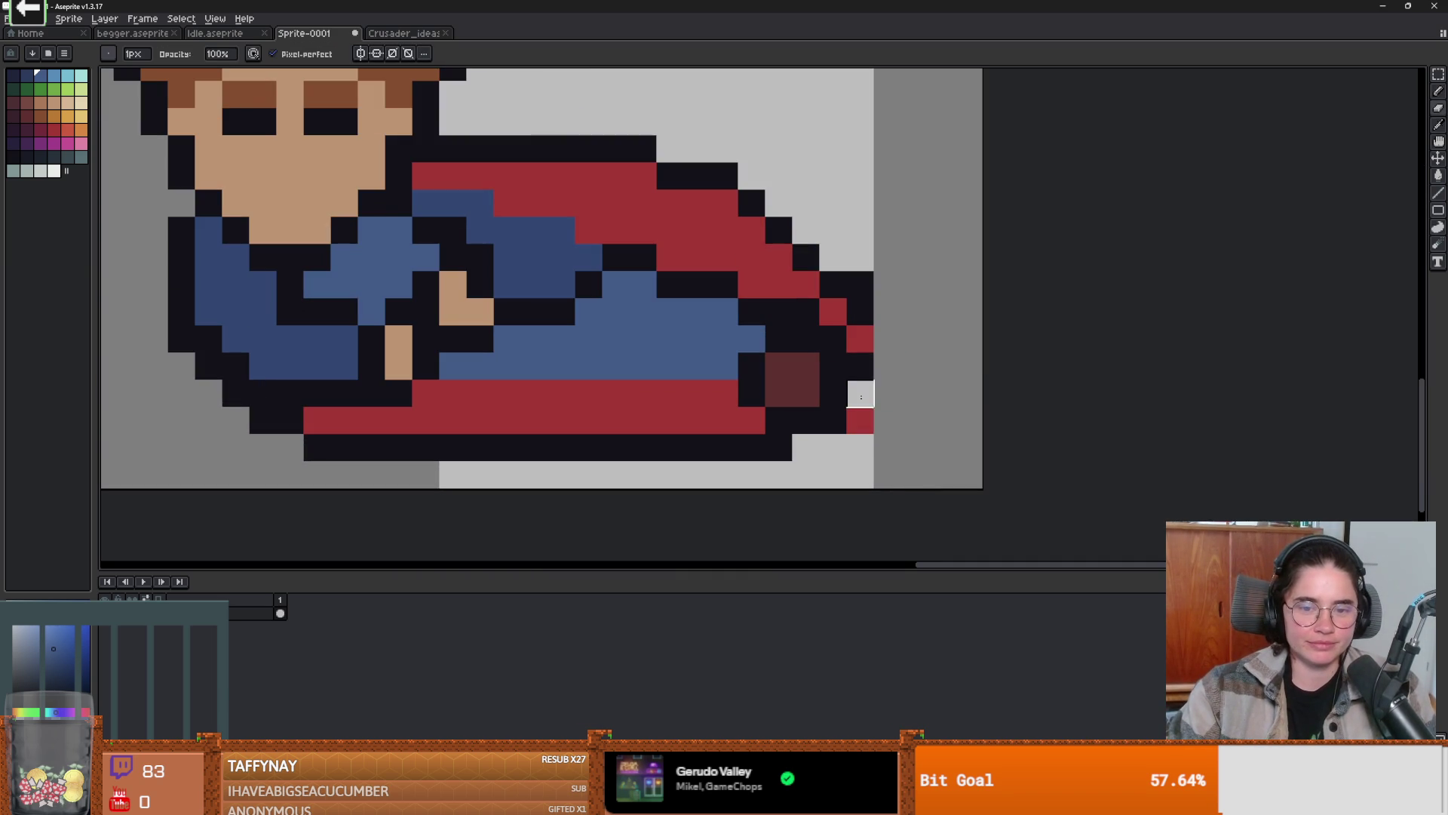
alt+click(859, 392)
scroll(856, 396, down, 4)
scroll(845, 417, up, 2)
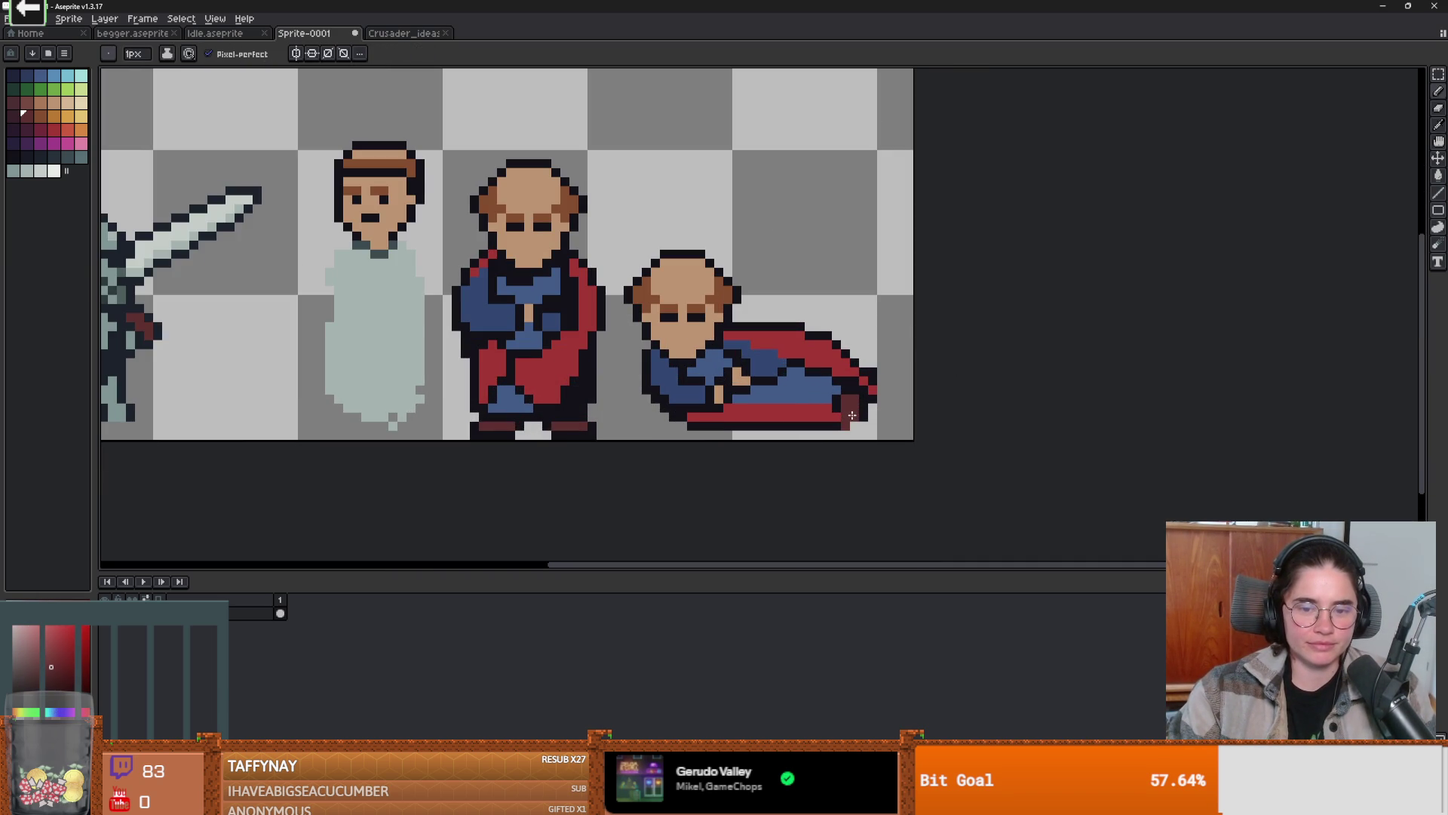
alt+click(864, 419)
scroll(841, 417, down, 4)
scroll(799, 384, up, 4)
scroll(752, 350, up, 2)
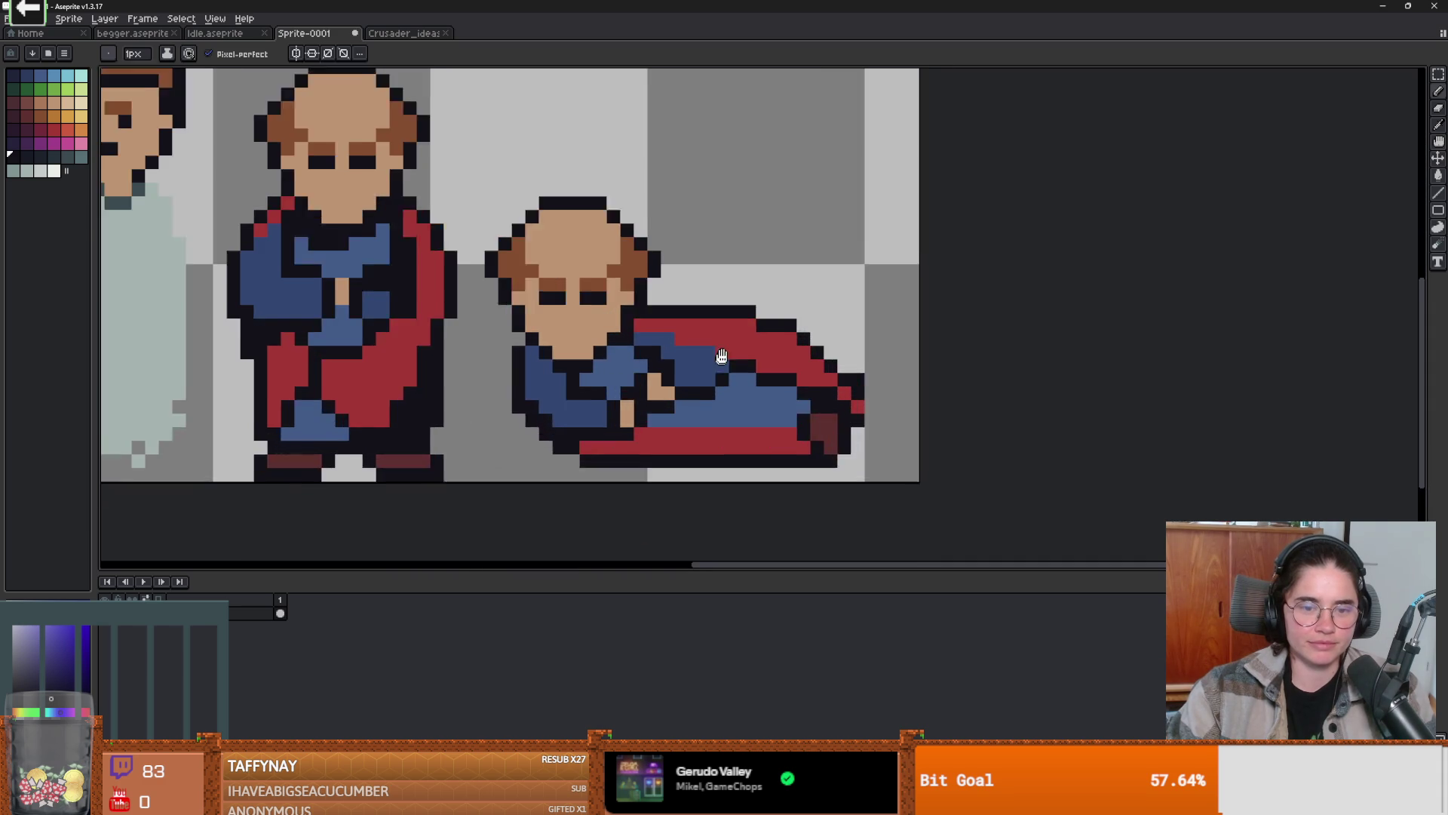
drag(660, 394, 801, 393)
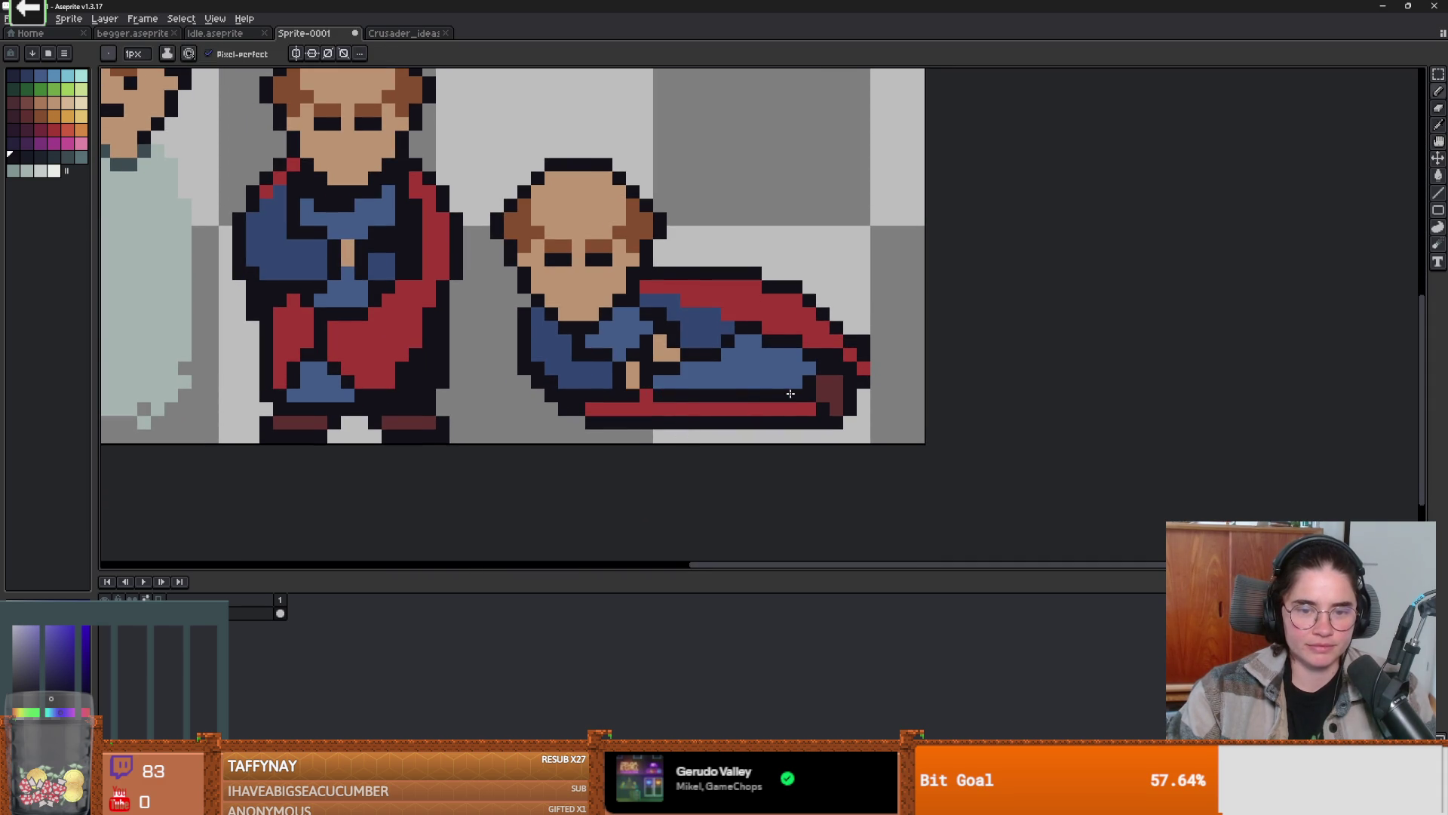
- Darken the blue cloth right next to the cape
scroll(876, 416, down, 2)
scroll(846, 426, up, 2)
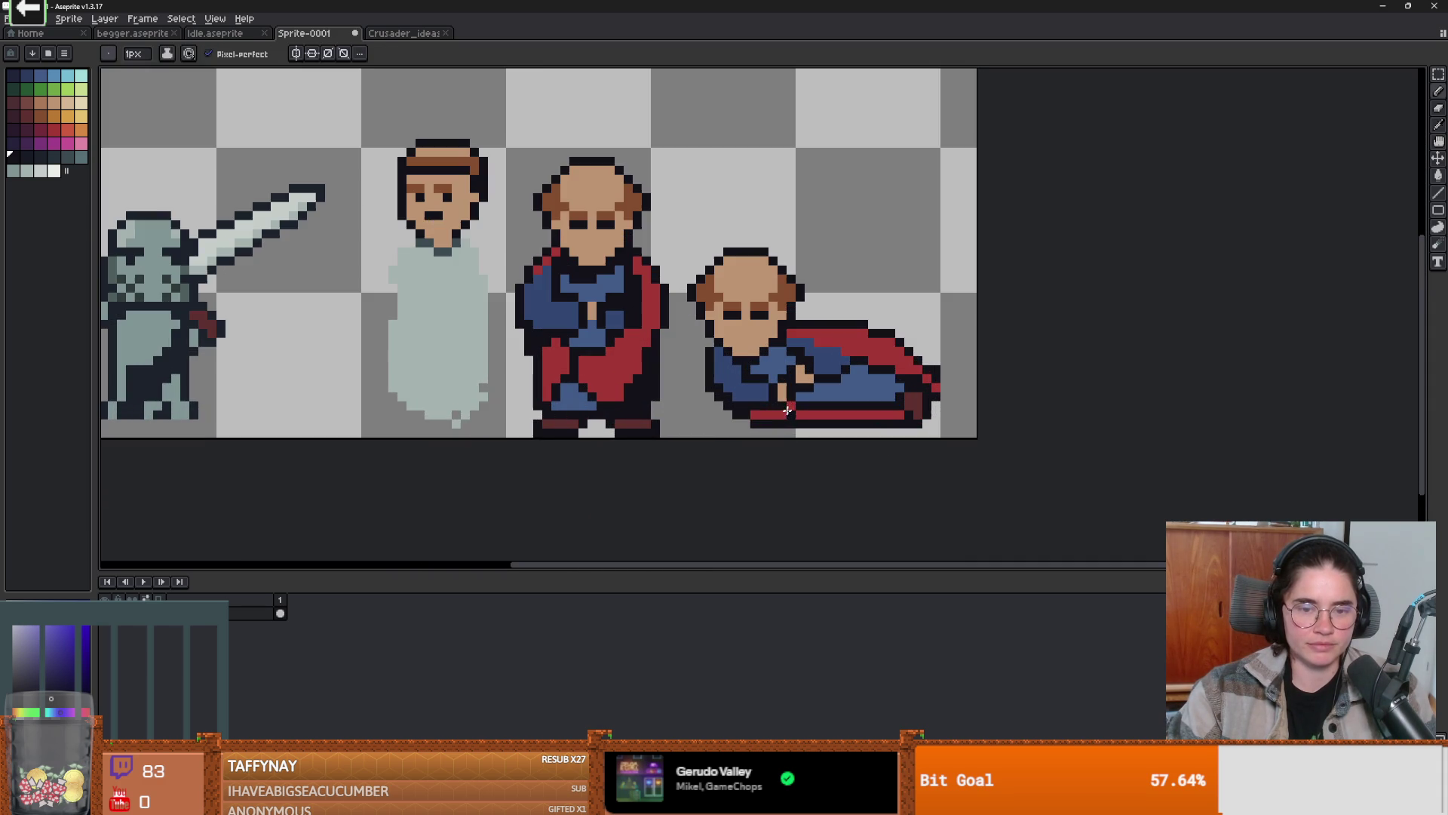
scroll(790, 415, down, 2)
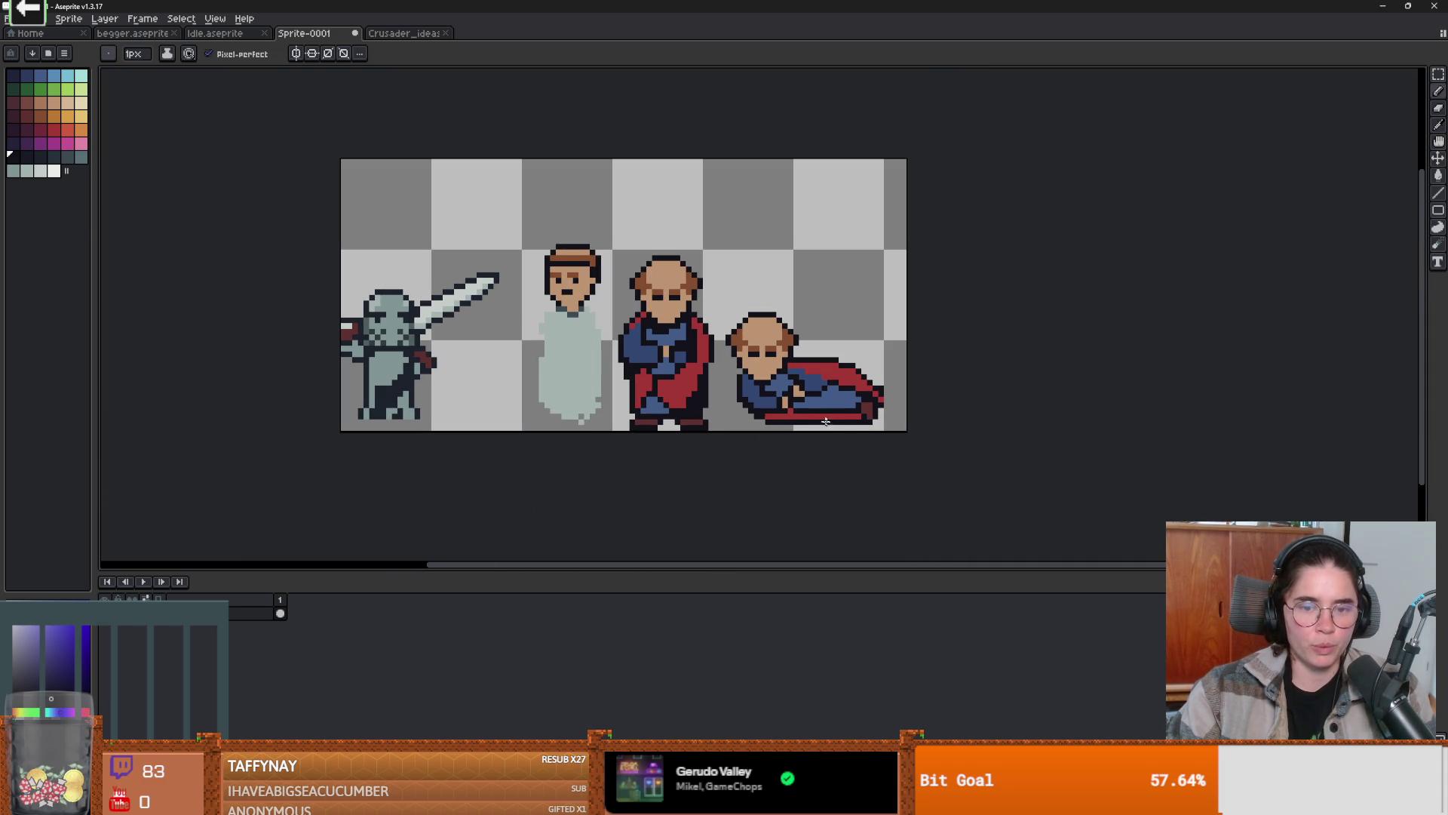
scroll(796, 417, down, 1)
scroll(803, 411, up, 1)
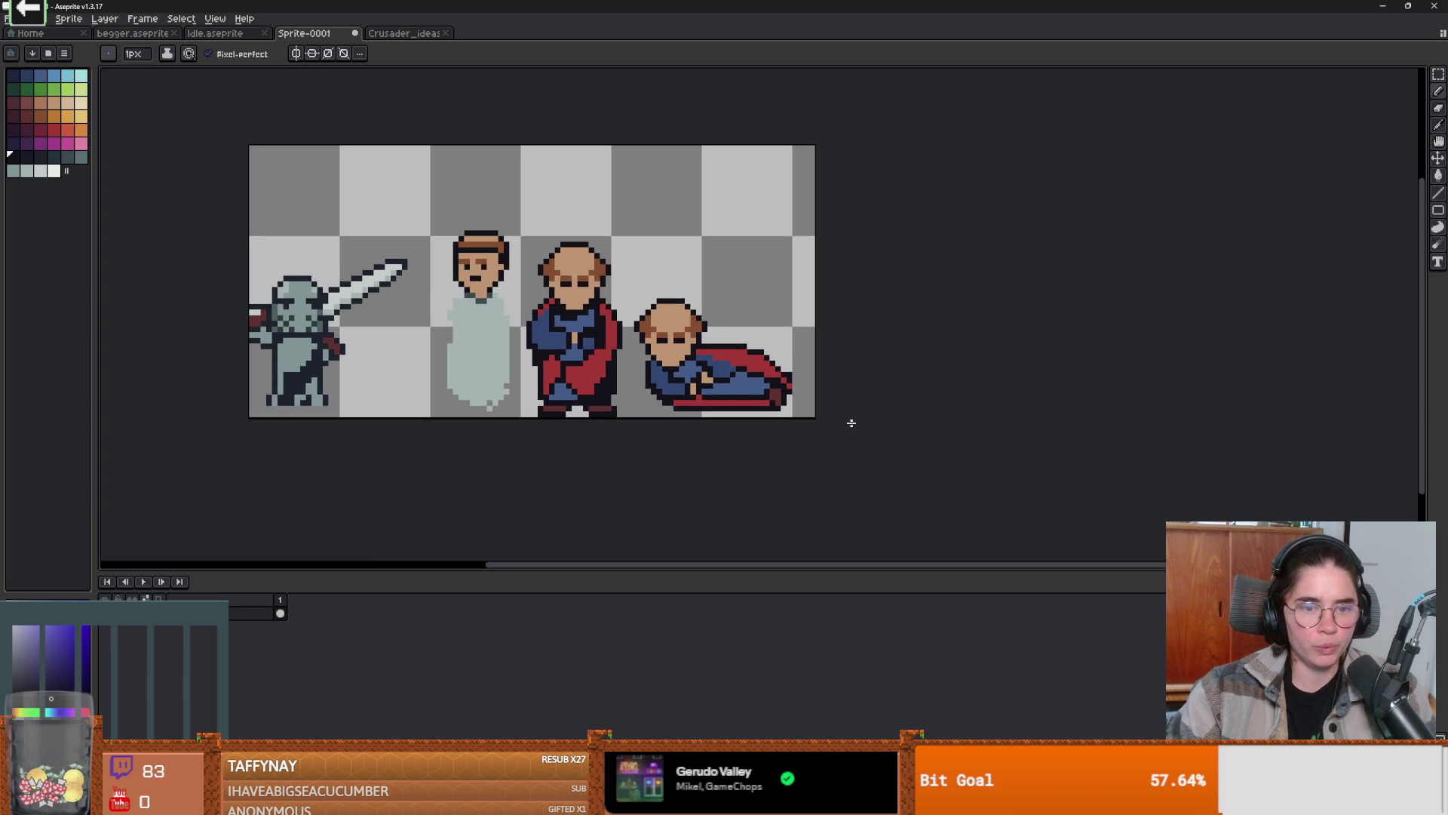
scroll(835, 414, up, 2)
drag(767, 348, 822, 372)
scroll(822, 372, down, 1)
scroll(683, 336, up, 1)
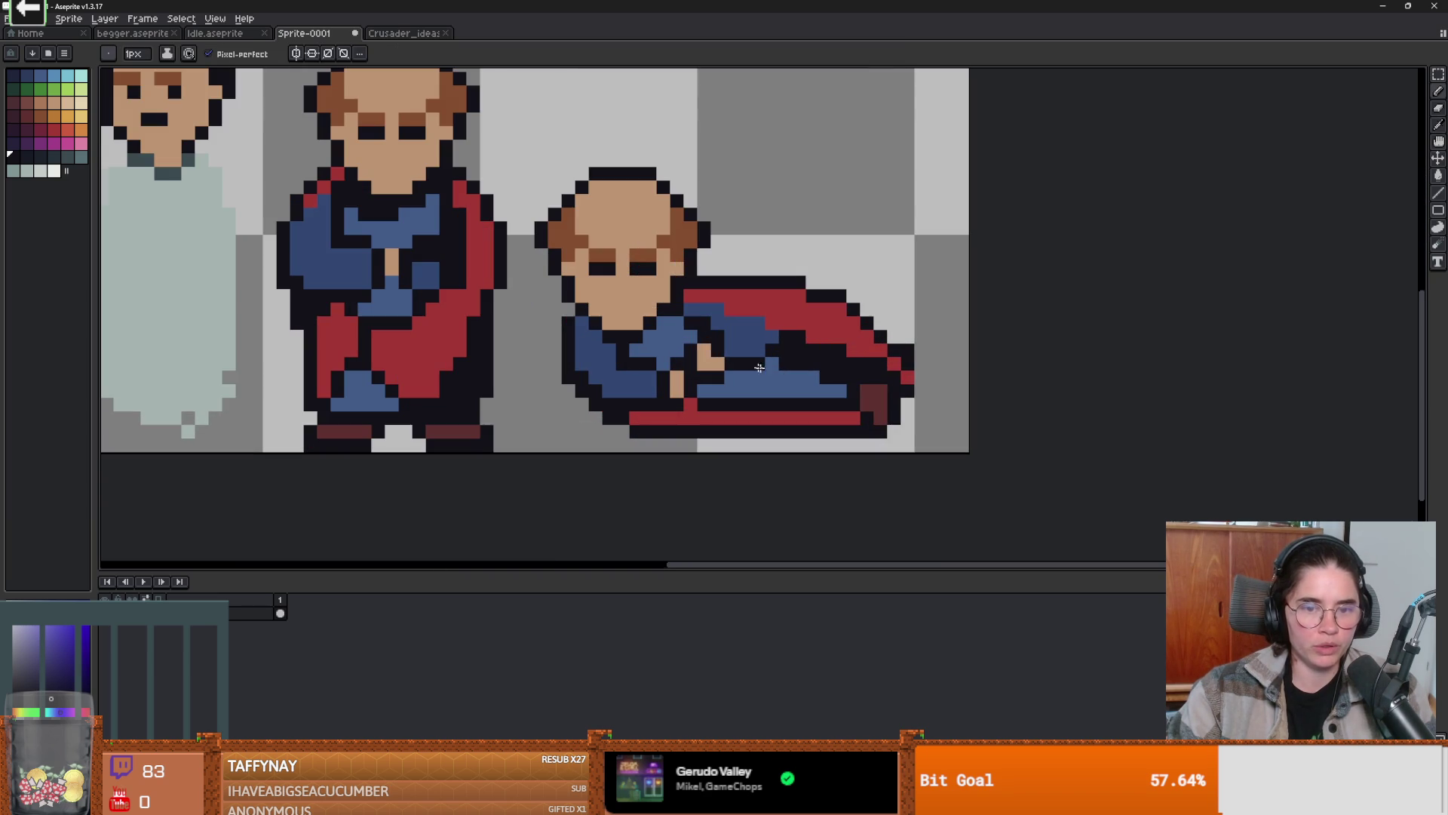
- Darken the blue cloth at the shoulders, further left and under the cape, plus the cape's top red pixel
drag(682, 331, 670, 323)
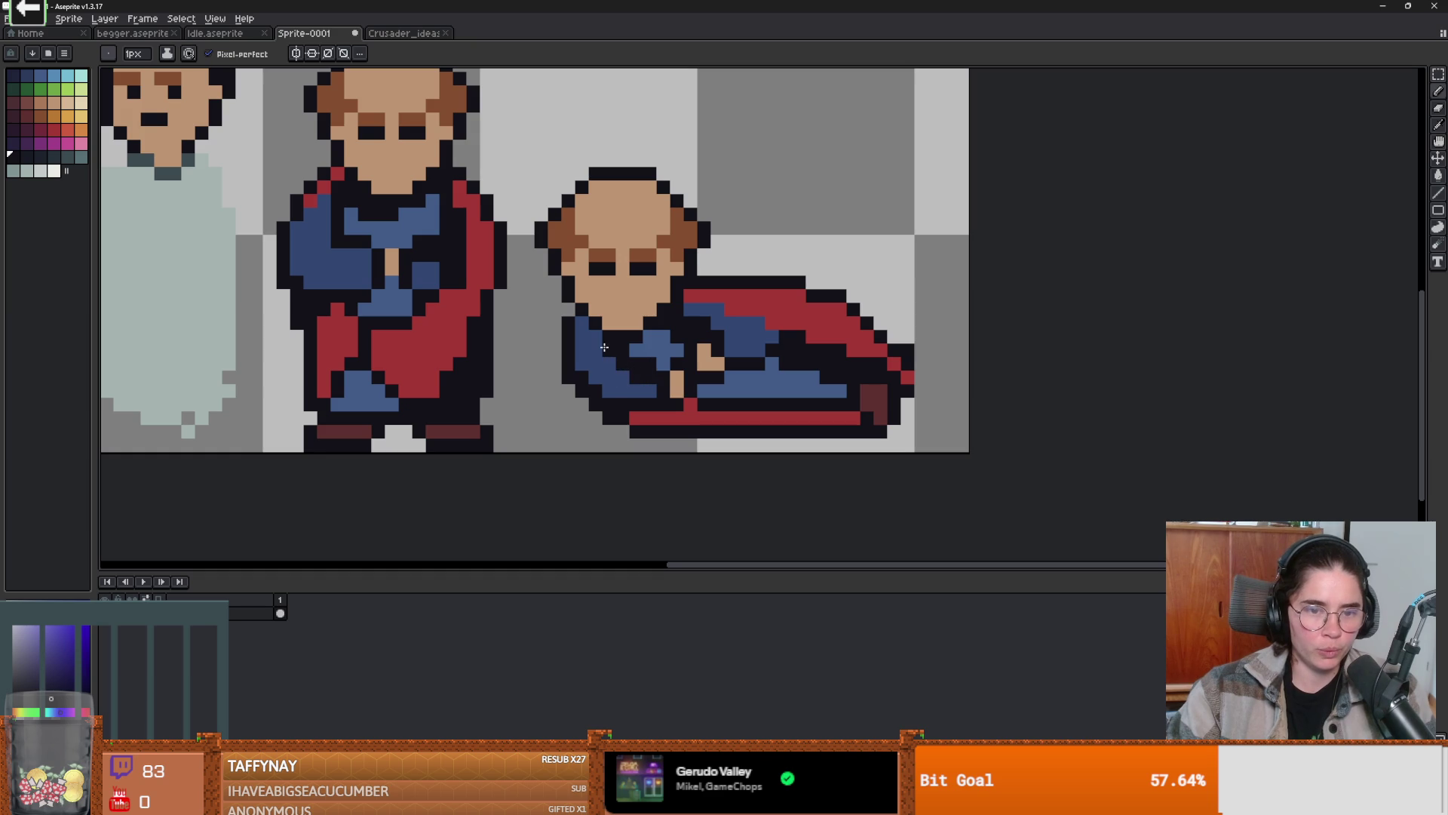
drag(578, 326, 581, 337)
scroll(688, 348, down, 8)
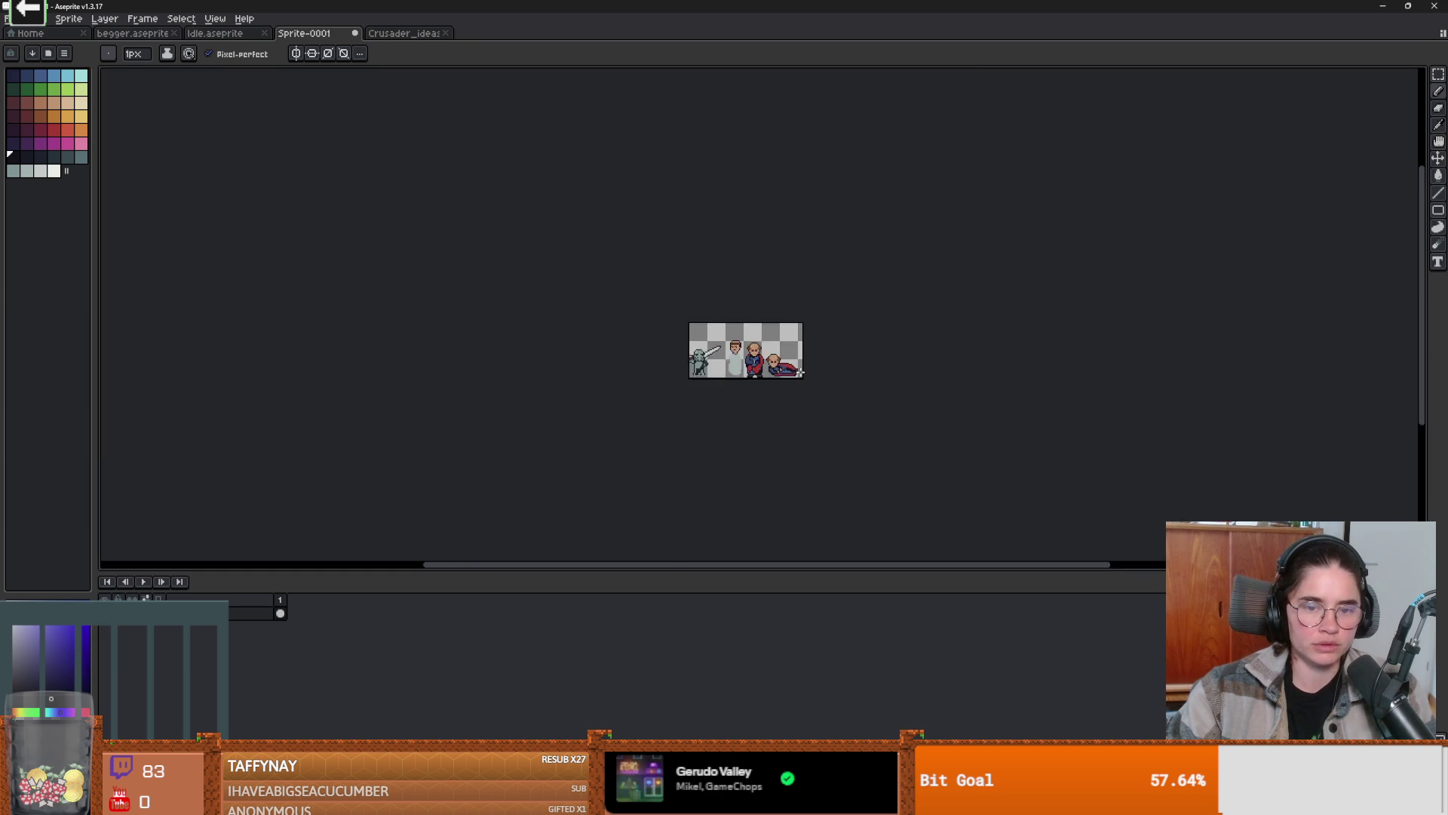
scroll(722, 376, up, 10)
key(ctrl+z)
drag(679, 332, 615, 322)
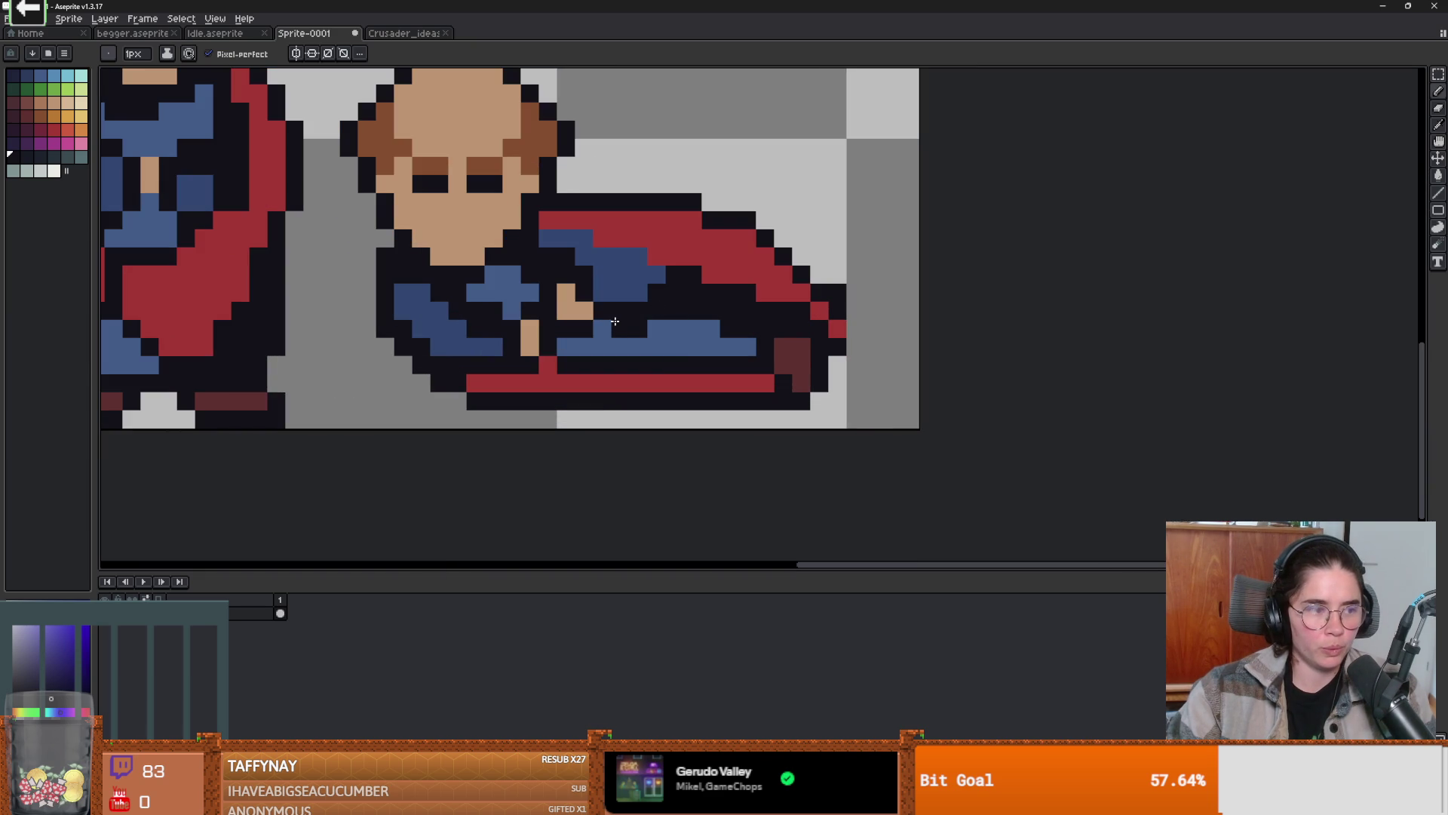
click(602, 329)
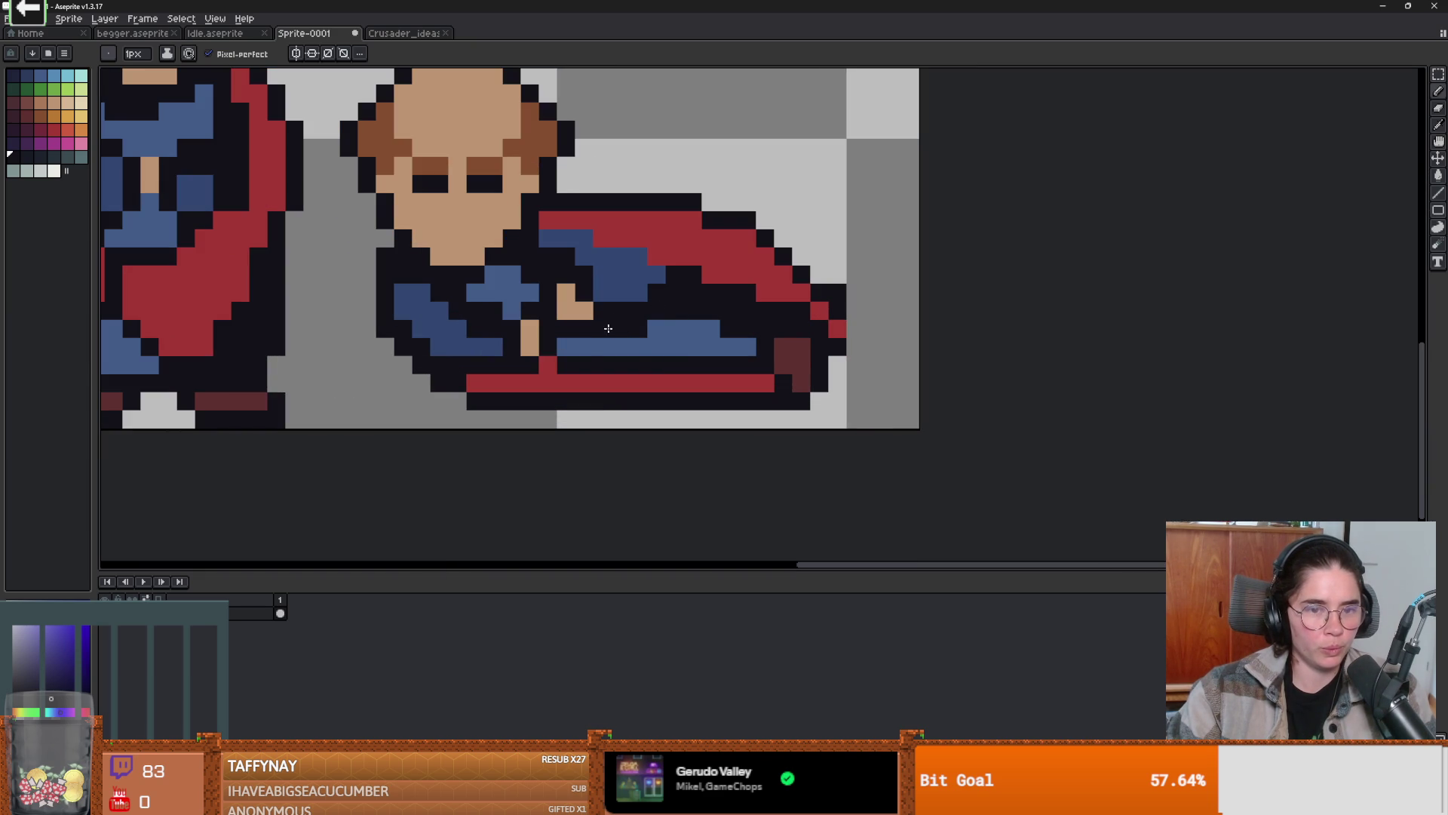
drag(566, 347, 592, 346)
scroll(592, 345, down, 3)
scroll(679, 348, up, 5)
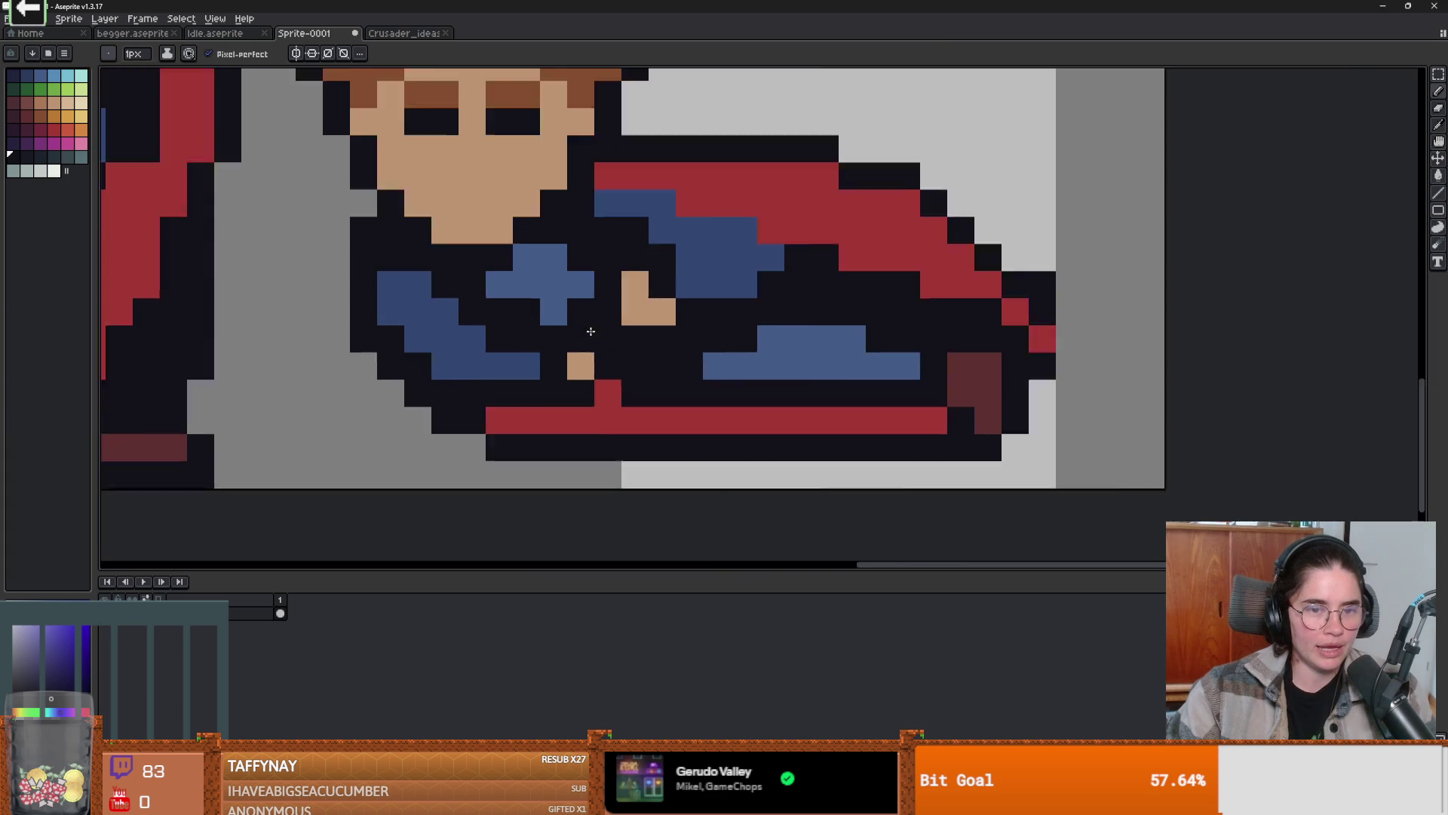
drag(604, 196, 685, 200)
click(620, 161)
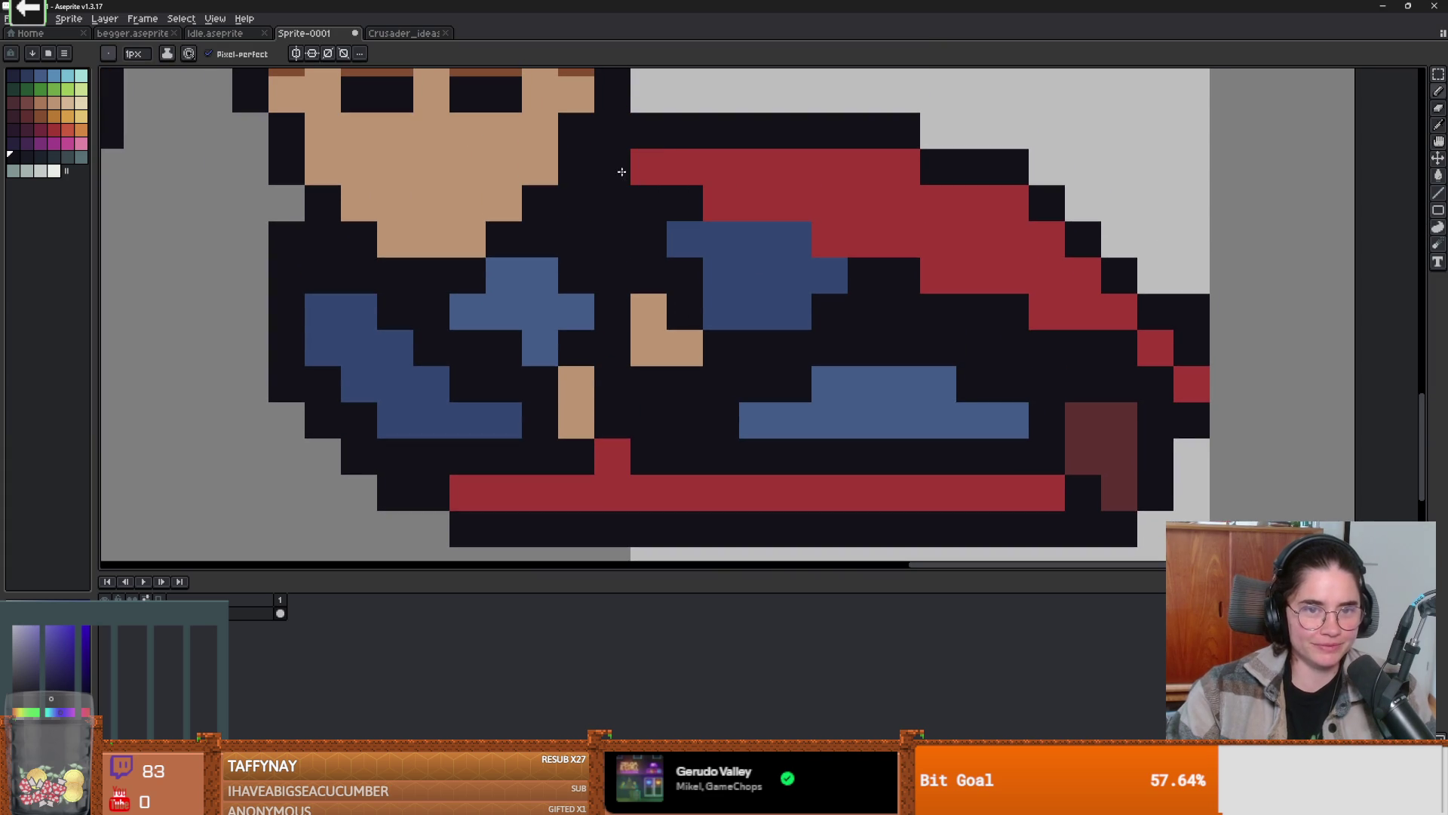